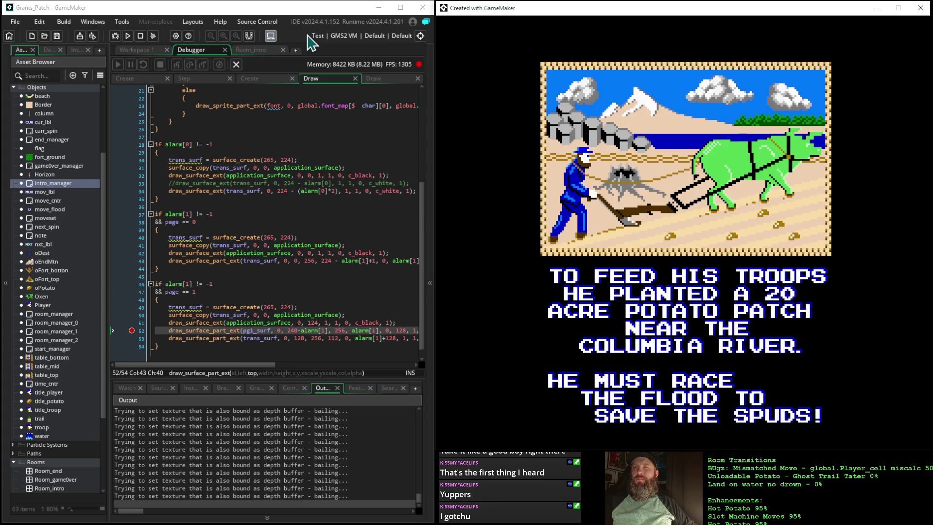
Step: Edit the black overlay's y offset on line 51 from 124 to 128, then save and run the game
{"action": "left_click", "coordinate": [318, 321]}
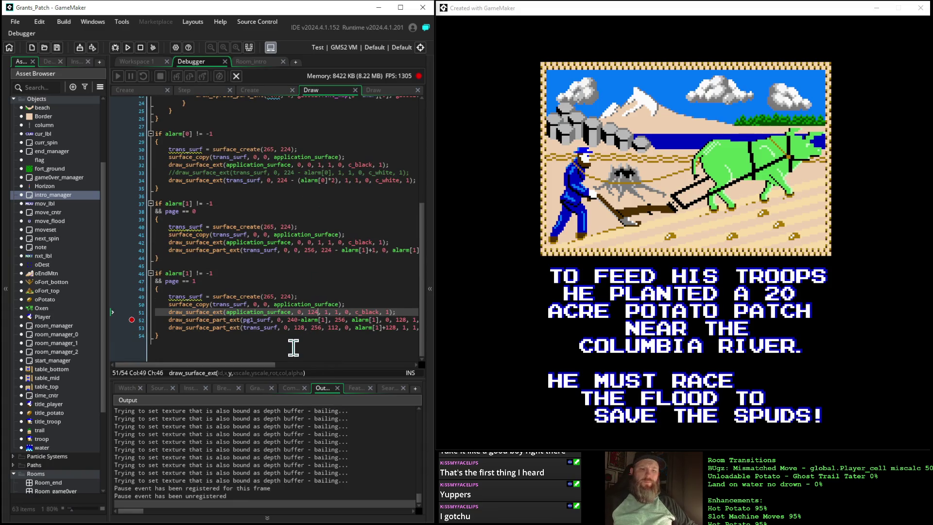
{"action": "key", "text": "BackSpace"}
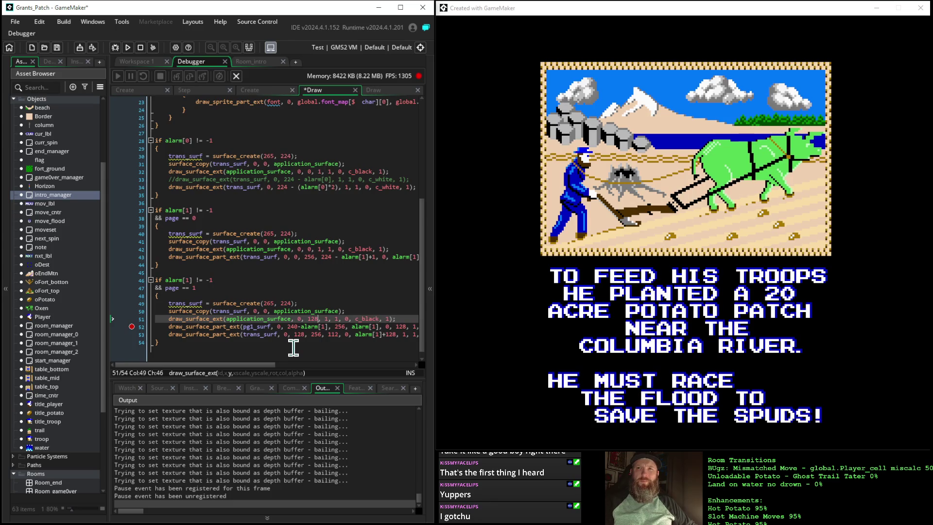
{"action": "left_click", "coordinate": [128, 47]}
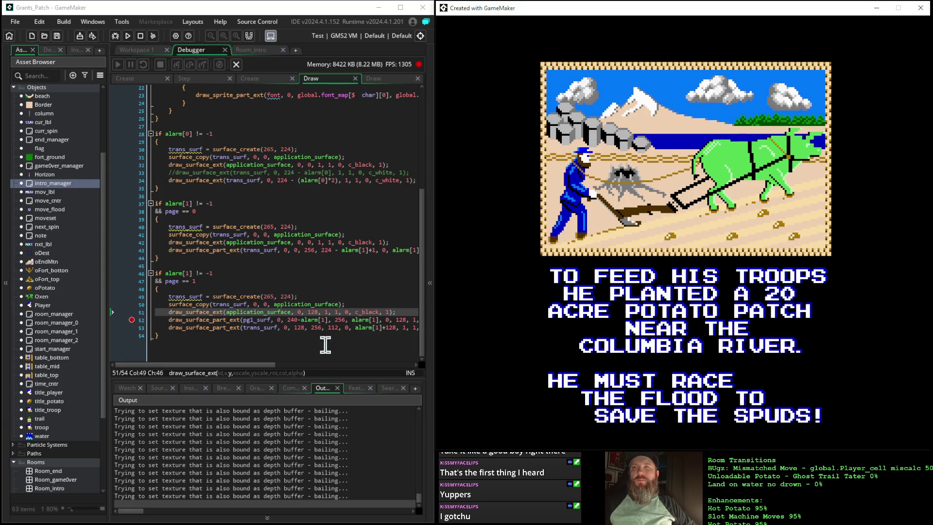
Step: Try 120 as line 51's overlay offset, rerun the game, then return to that value in the code
{"action": "left_click", "coordinate": [318, 312]}
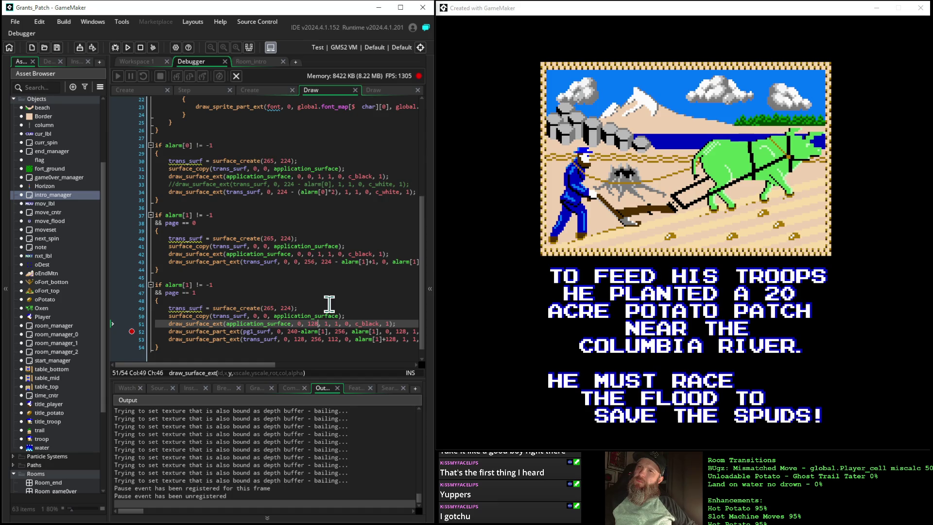
{"action": "key", "text": "BackSpace"}
{"action": "type", "text": "0"}
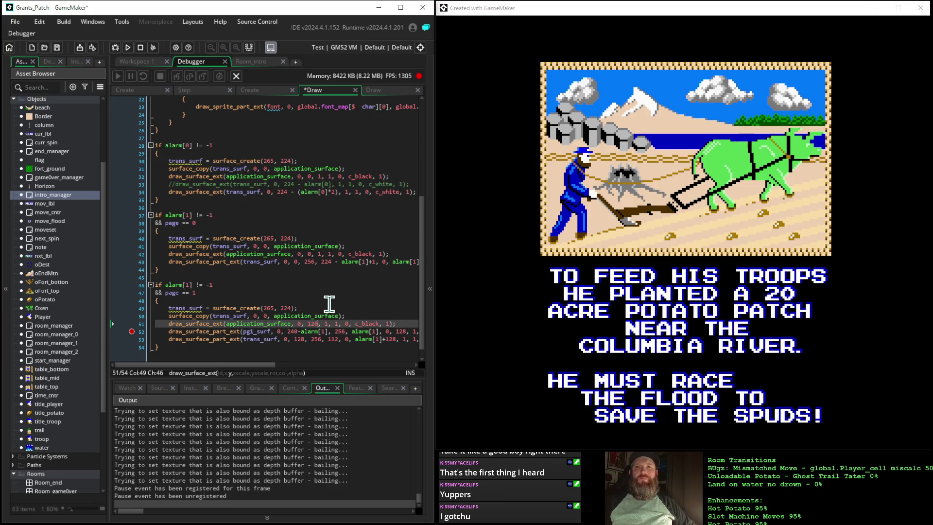
{"action": "left_click", "coordinate": [128, 47]}
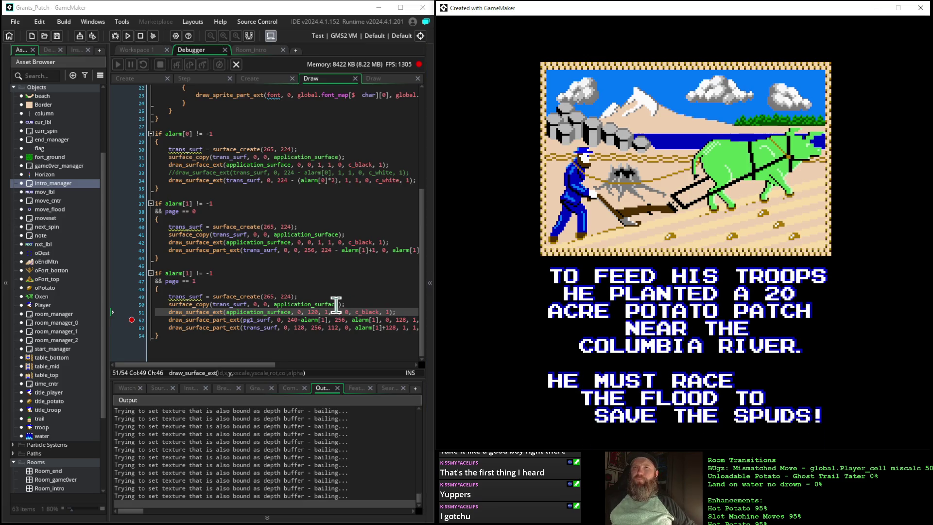
{"action": "left_click", "coordinate": [318, 311]}
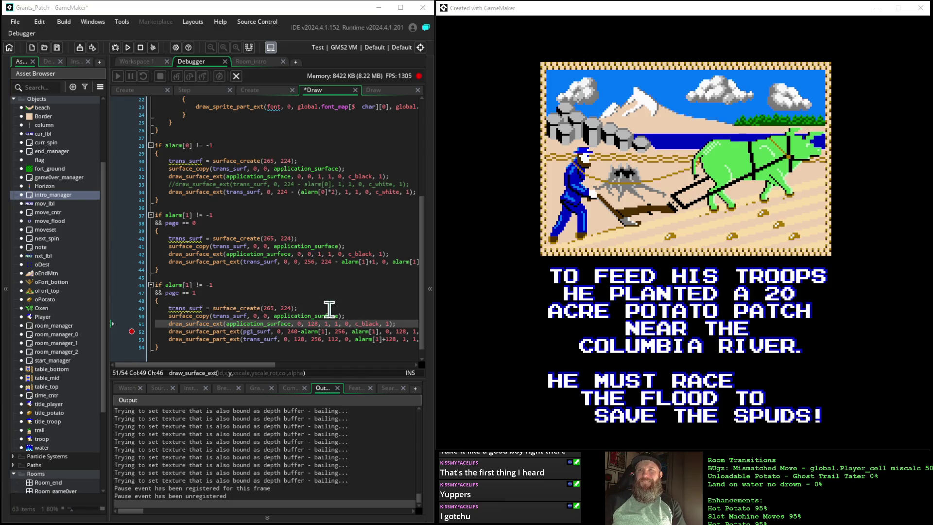
Step: Change line 52's pg1_surf offset from 240 to 236 and rerun the game
{"action": "left_click", "coordinate": [298, 333]}
{"action": "key", "text": "BackSpace"}
{"action": "key", "text": "BackSpace"}
{"action": "type", "text": "36"}
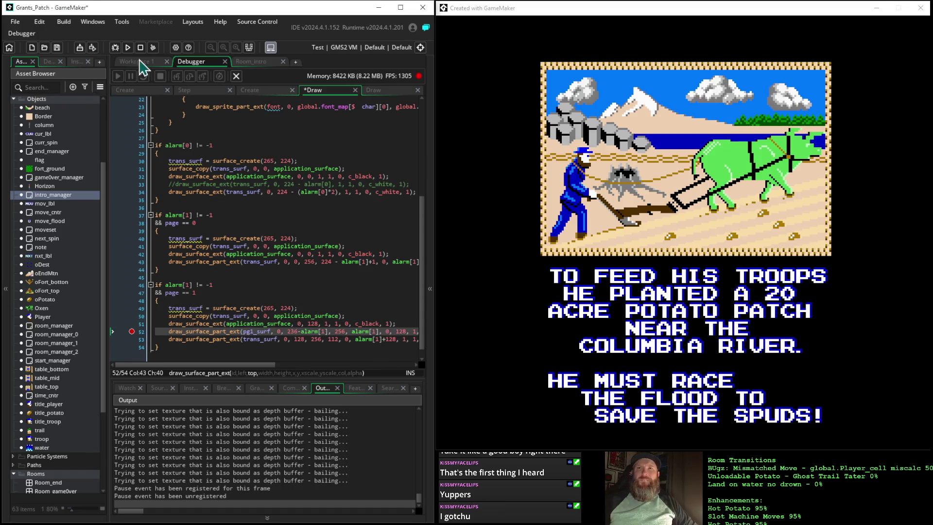
{"action": "left_click", "coordinate": [129, 51]}
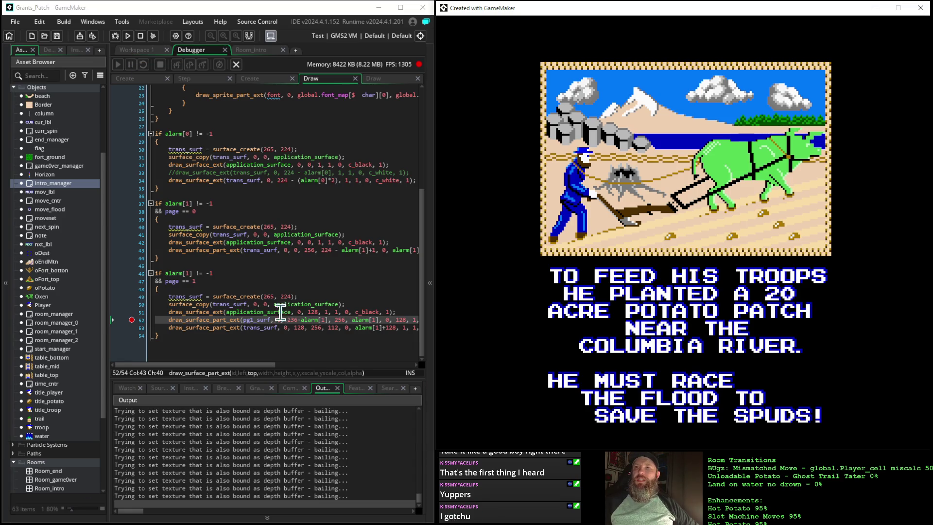
Step: Restore line 52's offset from 236 back to 240
{"action": "left_click", "coordinate": [298, 318]}
{"action": "key", "text": "BackSpace"}
{"action": "key", "text": "BackSpace"}
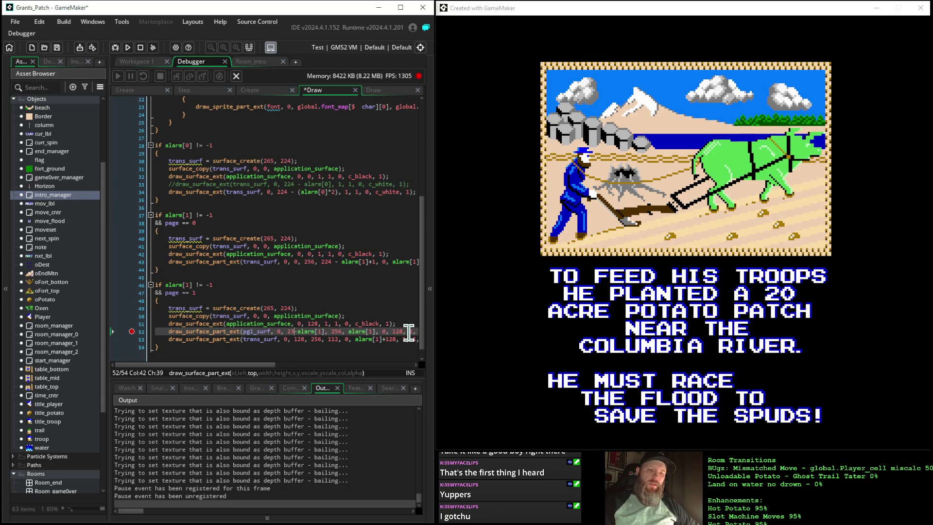
{"action": "type", "text": "40"}
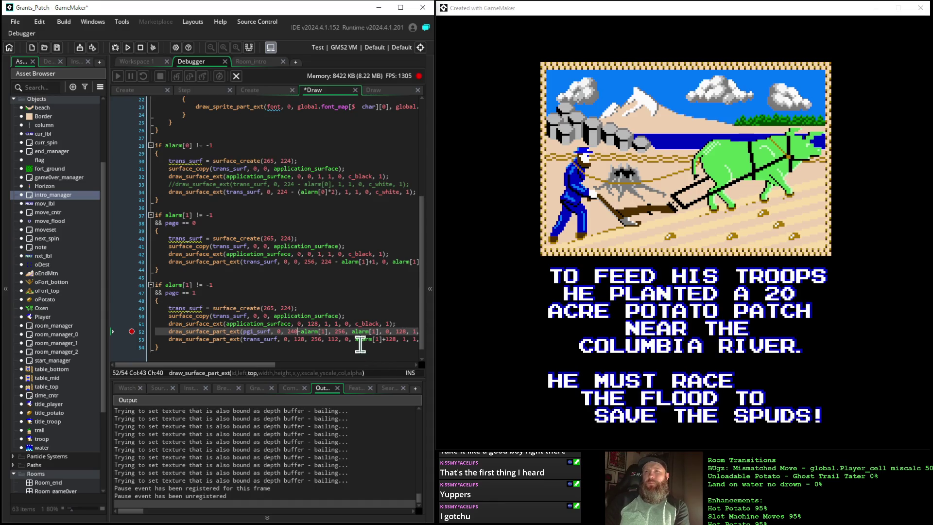
Step: Change line 51's y argument to 112 and rerun the game to check the wipe
{"action": "left_click", "coordinate": [312, 323]}
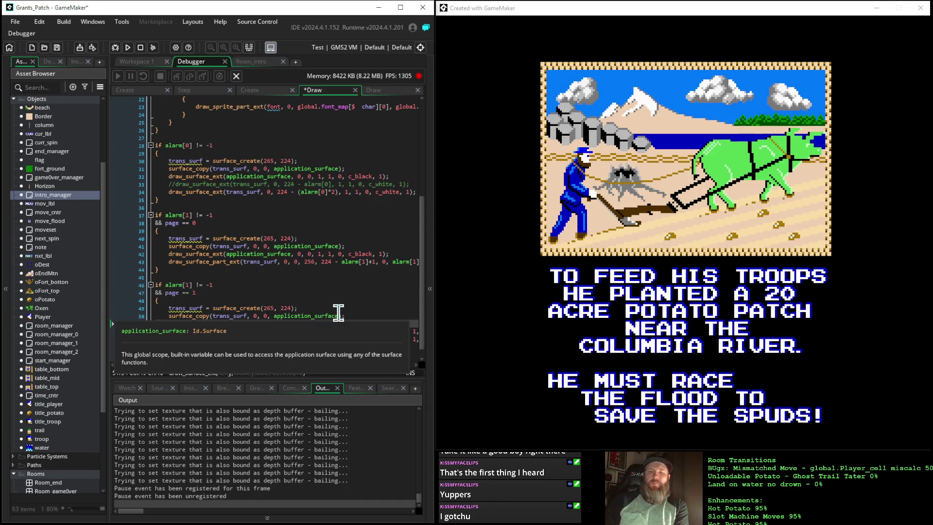
{"action": "type", "text": "12, 1, 1, 0, c_black, 1);"}
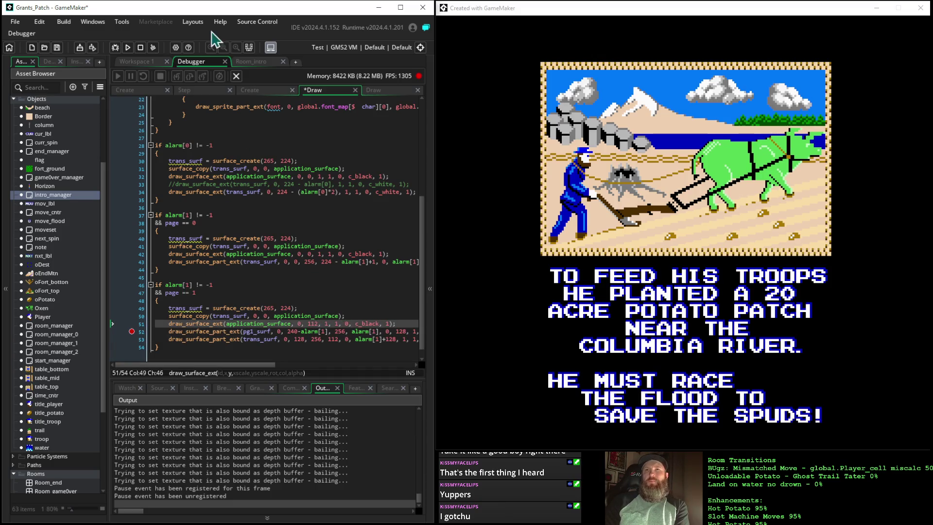
{"action": "left_click", "coordinate": [125, 47]}
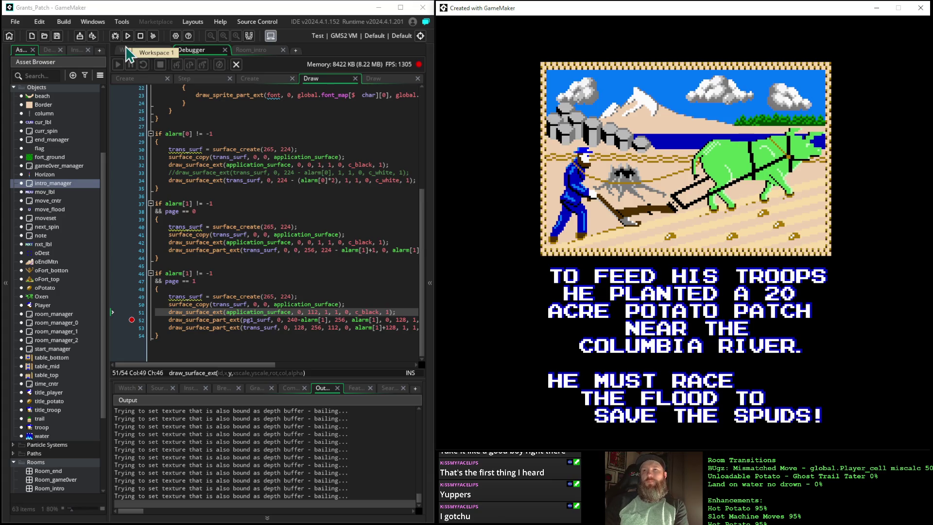
Step: Comment out line 51's black-overlay draw call with // and rerun the game
{"action": "left_click", "coordinate": [165, 312]}
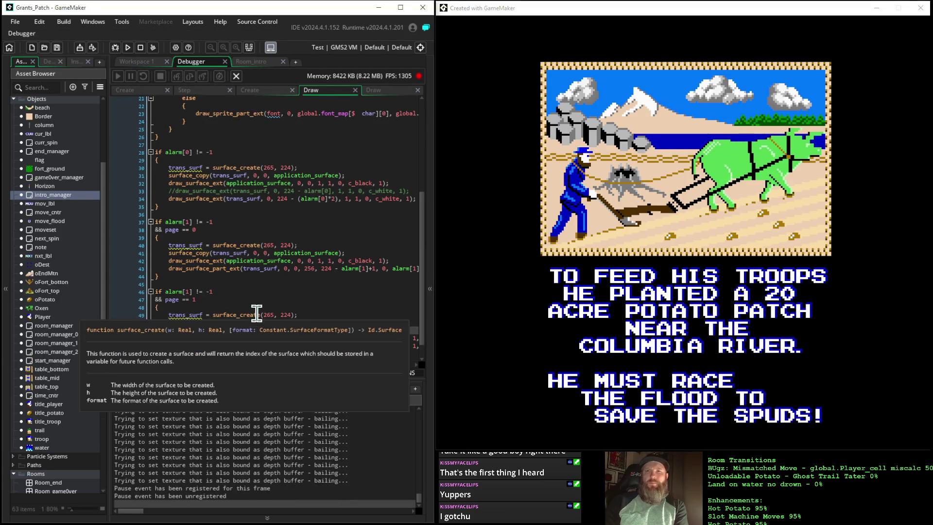
{"action": "type", "text": "//"}
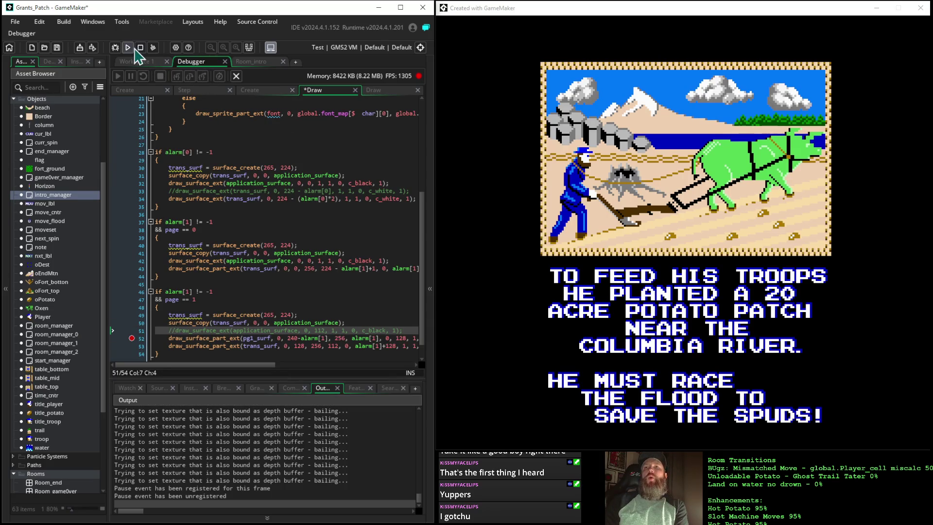
{"action": "left_click", "coordinate": [133, 49]}
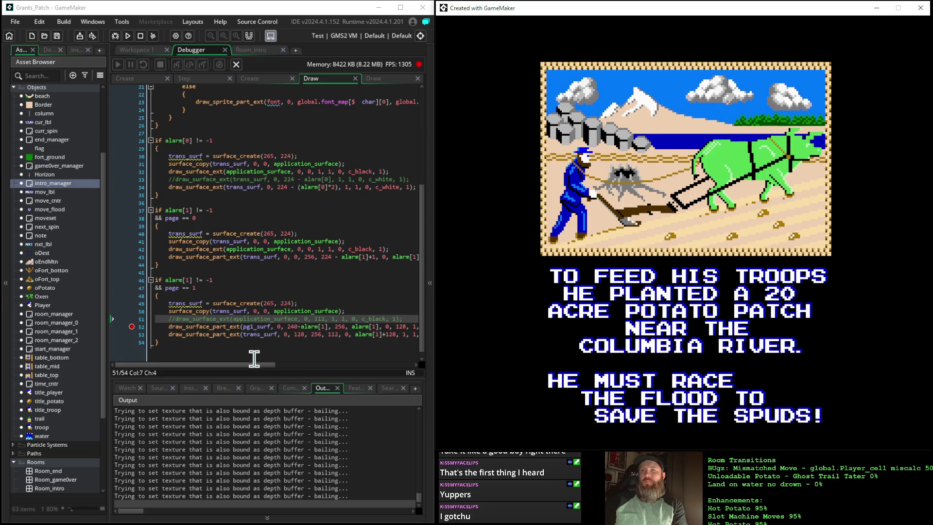
Step: Change line 52's pg1_surf offset to 224-alarm[1]
{"action": "mouse_move", "coordinate": [254, 366]}
{"action": "left_mouse_down"}
{"action": "mouse_move", "coordinate": [276, 365]}
{"action": "mouse_move", "coordinate": [248, 365]}
{"action": "left_mouse_up"}
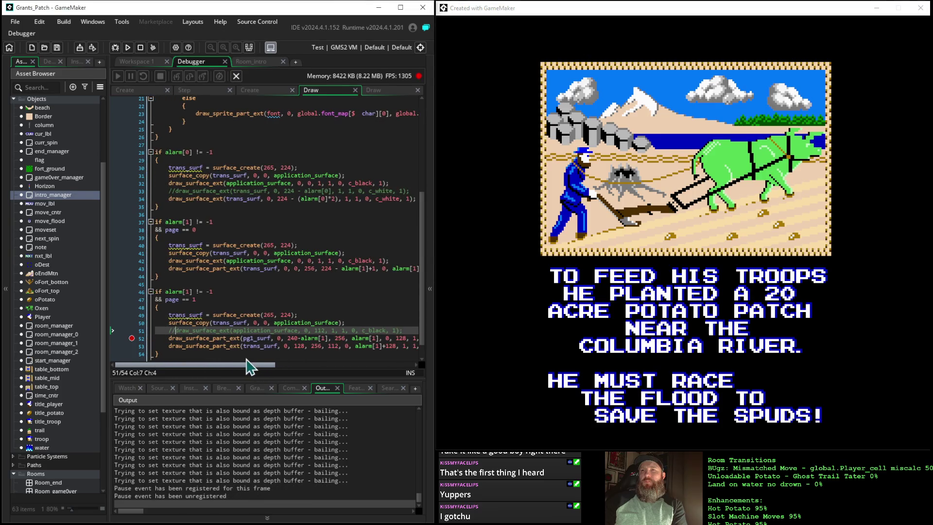
{"action": "scroll", "coordinate": [272, 289], "scroll_direction": "down", "scroll_amount": 1}
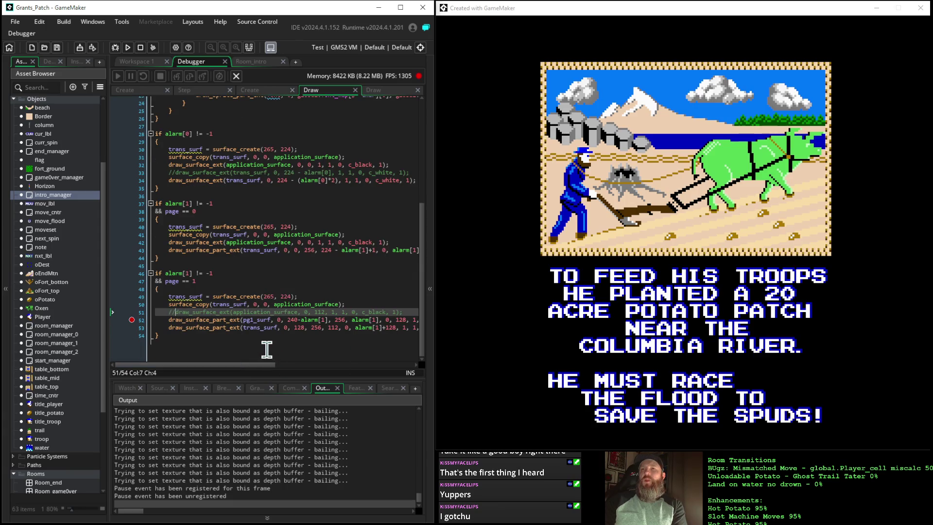
{"action": "left_click", "coordinate": [297, 329]}
{"action": "scroll", "coordinate": [297, 329], "scroll_direction": "up", "scroll_amount": 1}
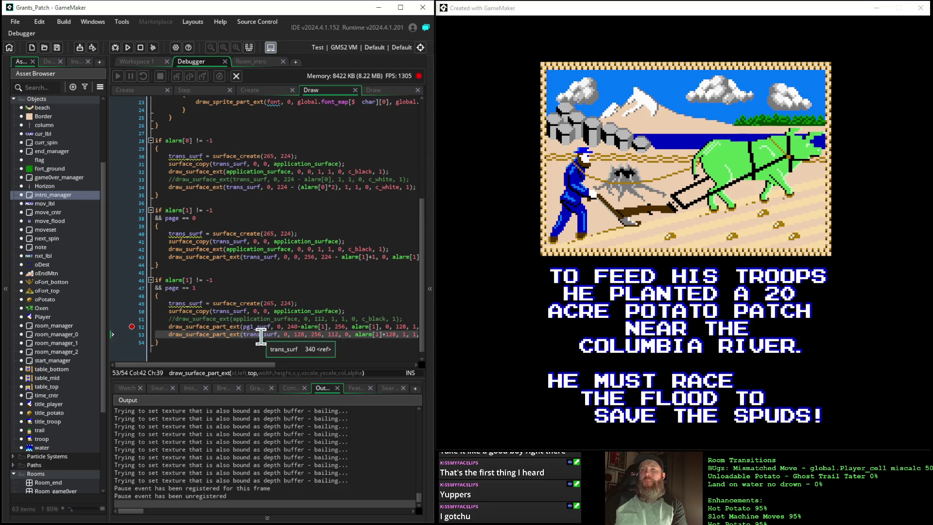
{"action": "scroll", "coordinate": [226, 335], "scroll_direction": "down", "scroll_amount": 1}
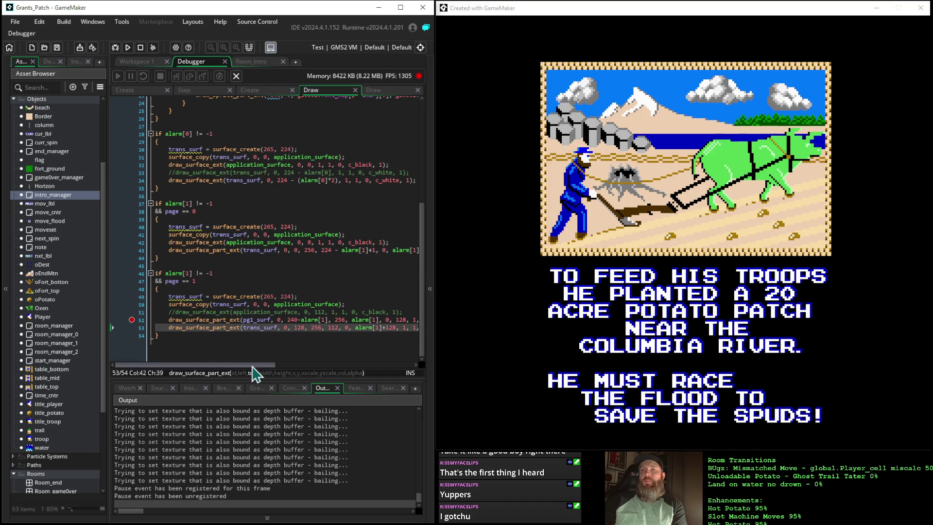
{"action": "mouse_move", "coordinate": [252, 366]}
{"action": "left_mouse_down"}
{"action": "mouse_move", "coordinate": [262, 367]}
{"action": "mouse_move", "coordinate": [245, 367]}
{"action": "left_mouse_up"}
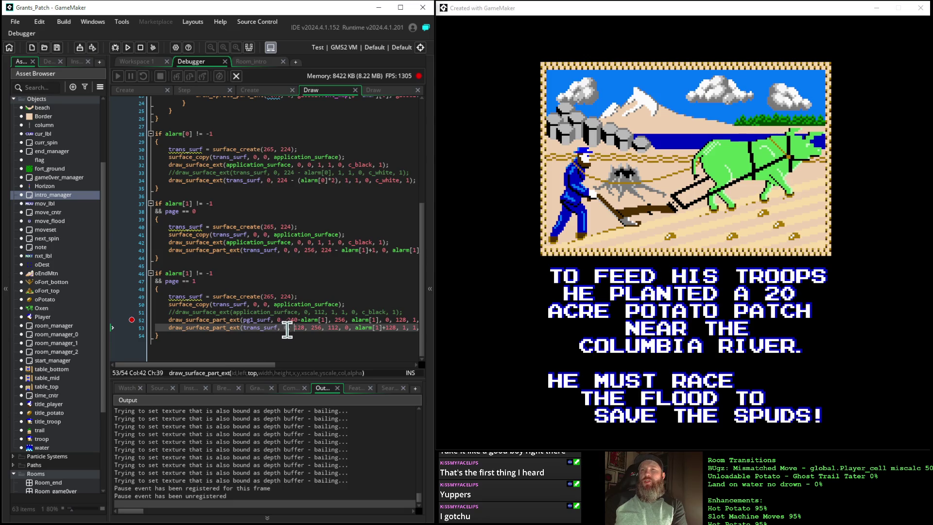
{"action": "scroll", "coordinate": [296, 320], "scroll_direction": "up", "scroll_amount": 1}
{"action": "mouse_move", "coordinate": [230, 325]}
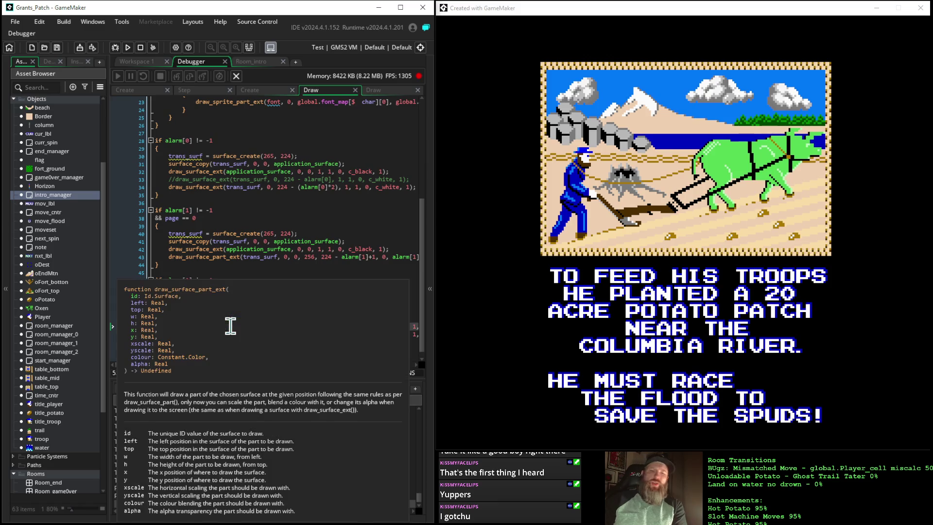
{"action": "type", "text": "2"}
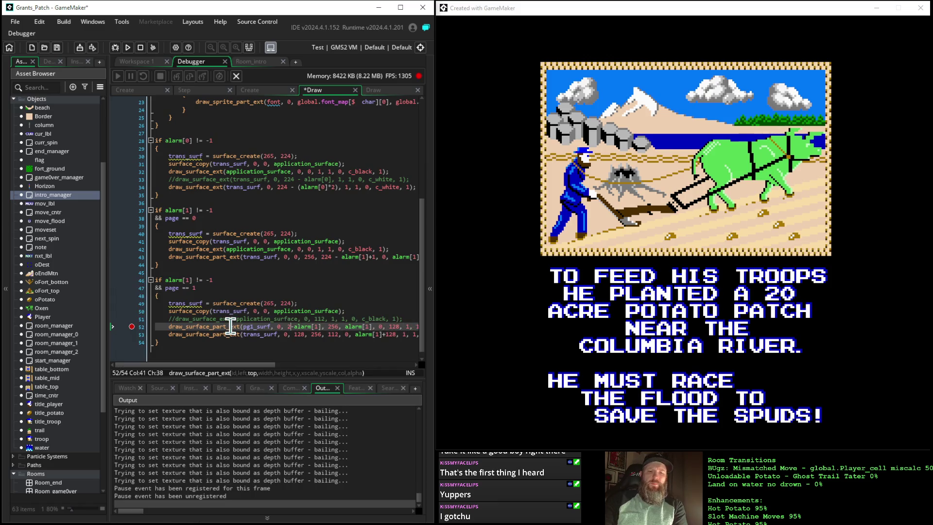
{"action": "type", "text": "24"}
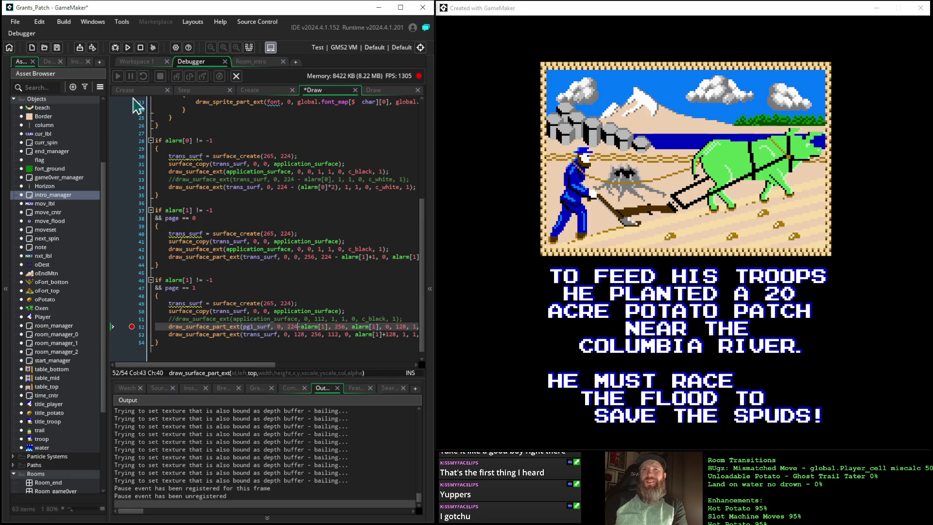
Step: Rerun the game and advance past the title screen to the intro text page
{"action": "left_click", "coordinate": [128, 47]}
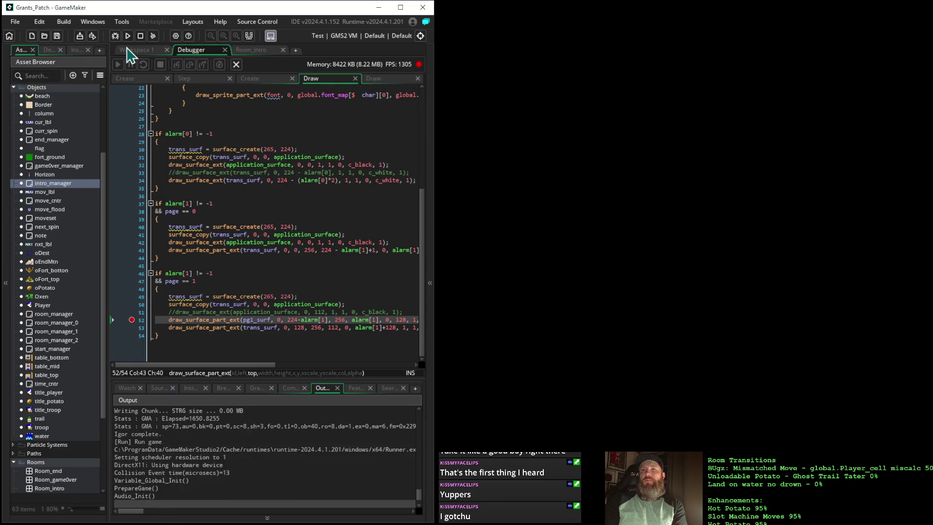
{"action": "key", "text": "space"}
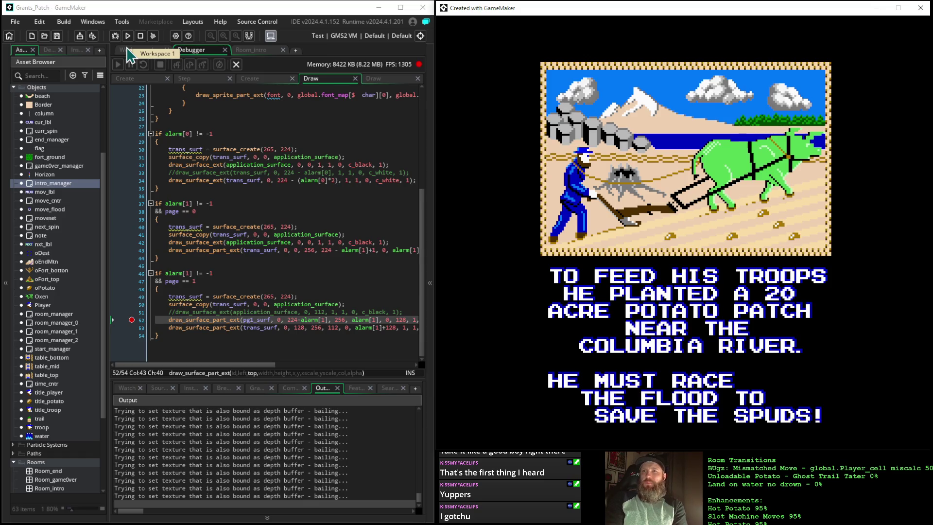
{"action": "left_click", "coordinate": [281, 337]}
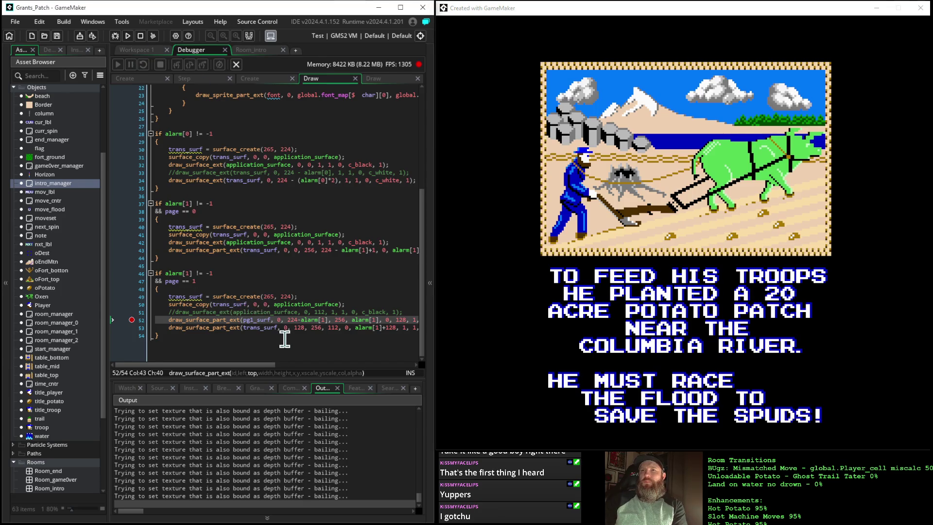
Step: Step past the wipe line and restore line 52's offset to 240-alarm[1]
{"action": "key", "text": "F10"}
{"action": "left_click", "coordinate": [285, 339]}
{"action": "key", "text": "Delete"}
{"action": "type", "text": "0"}
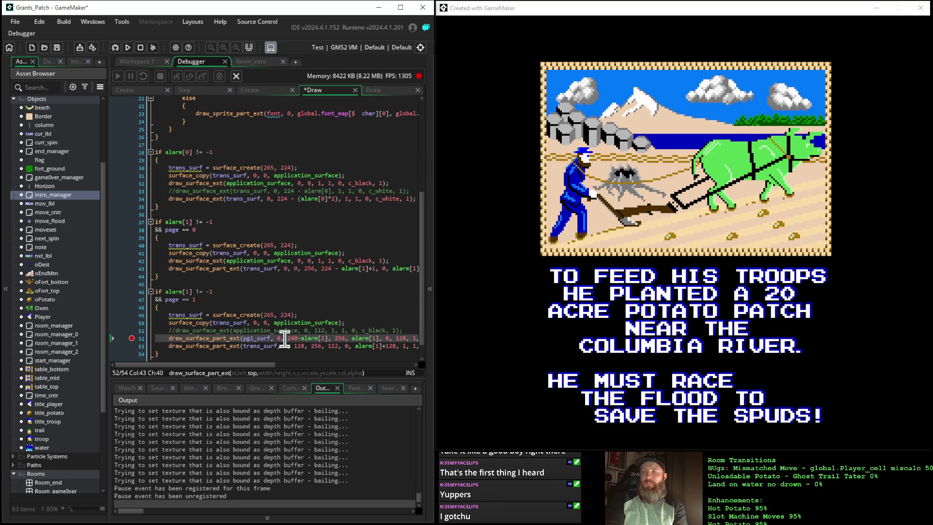
Step: Change line 53's offset to alarm[1]+124 and rerun the game
{"action": "scroll", "coordinate": [286, 337], "scroll_direction": "down", "scroll_amount": 1}
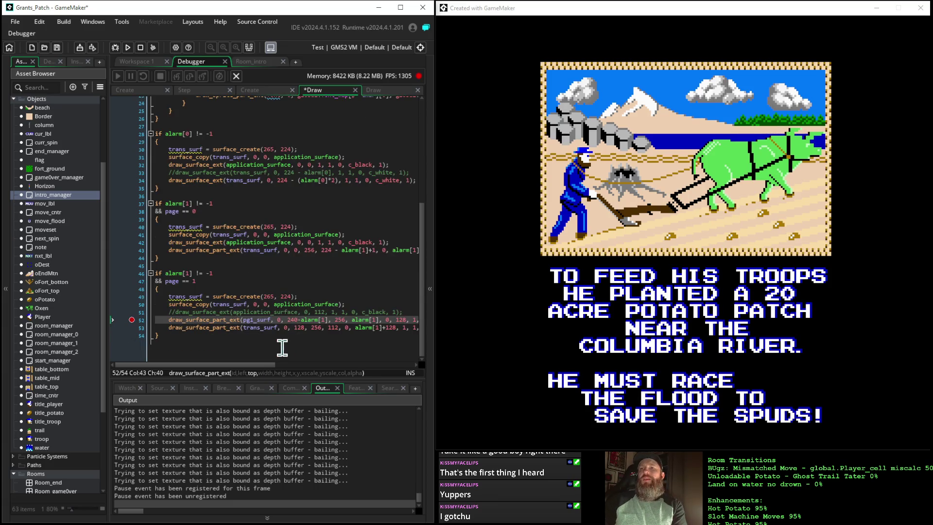
{"action": "mouse_move", "coordinate": [255, 367]}
{"action": "left_mouse_down"}
{"action": "mouse_move", "coordinate": [301, 372]}
{"action": "mouse_move", "coordinate": [230, 361]}
{"action": "mouse_move", "coordinate": [283, 370]}
{"action": "left_mouse_up"}
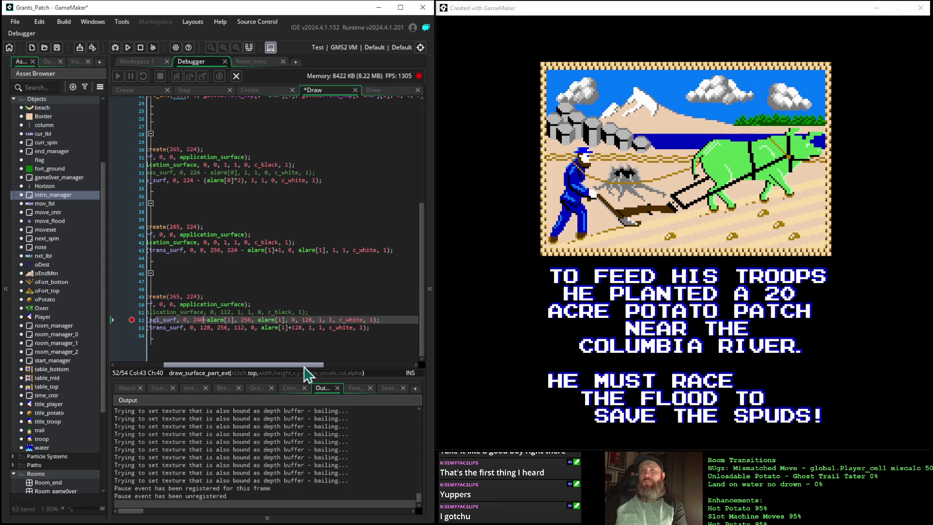
{"action": "left_click", "coordinate": [303, 329]}
{"action": "key", "text": "BackSpace"}
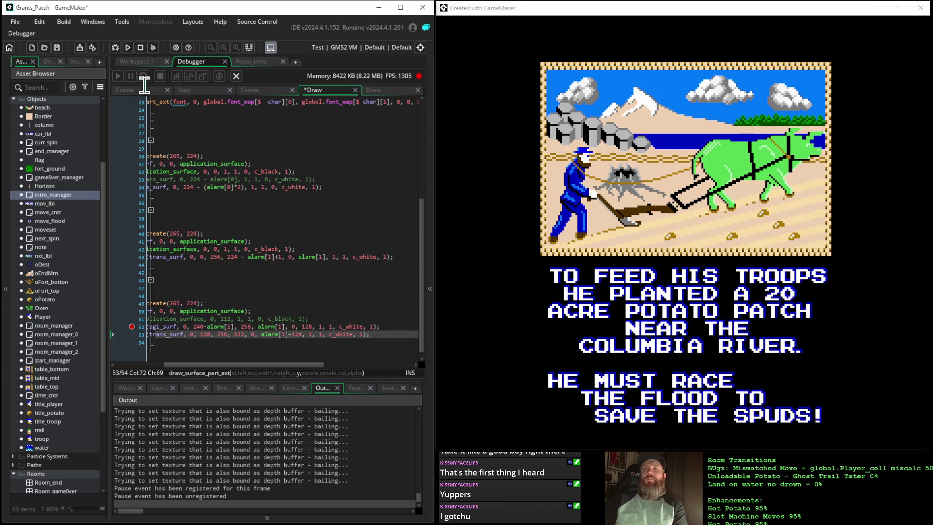
{"action": "left_click", "coordinate": [128, 48]}
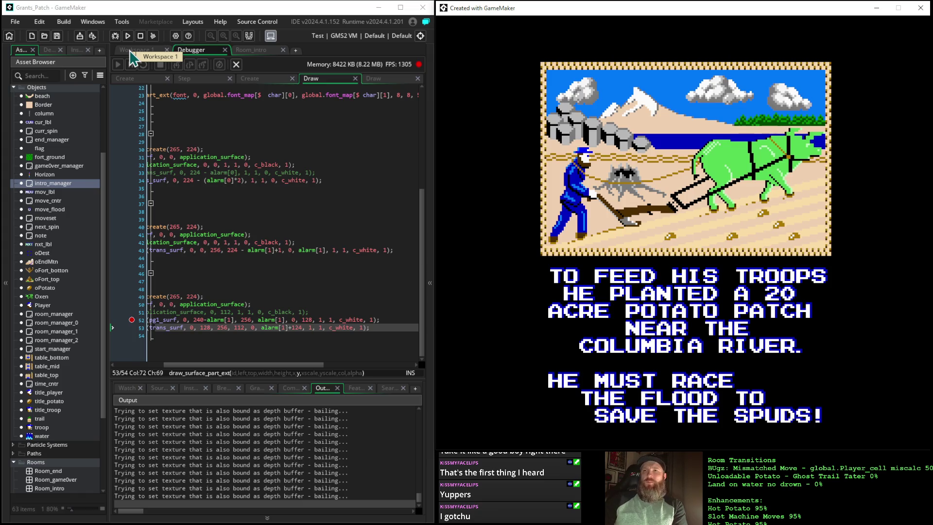
Step: Back in the editor, replace the 4 in line 53's alarm[1]+124 with 8
{"action": "left_click", "coordinate": [299, 301]}
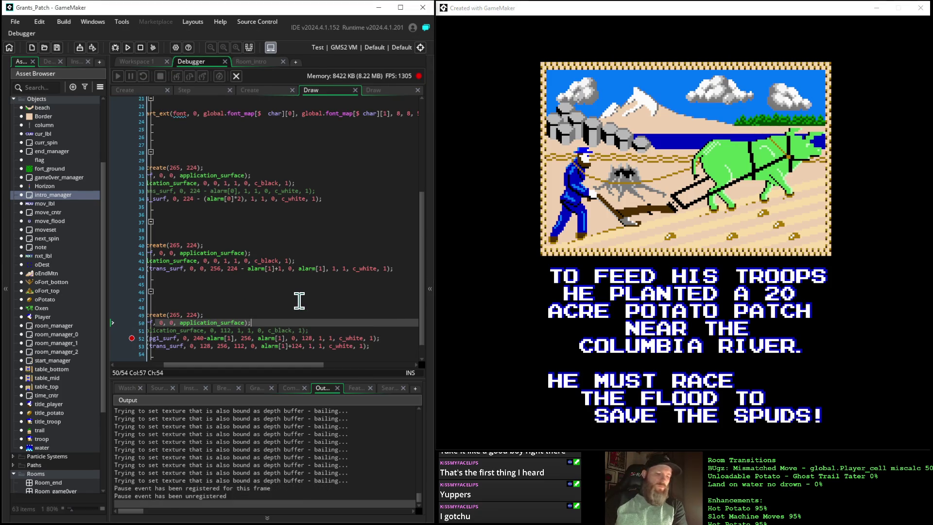
{"action": "key", "text": "Down"}
{"action": "key", "text": "Down"}
{"action": "key", "text": "Down"}
{"action": "key", "text": "BackSpace"}
{"action": "type", "text": "8"}
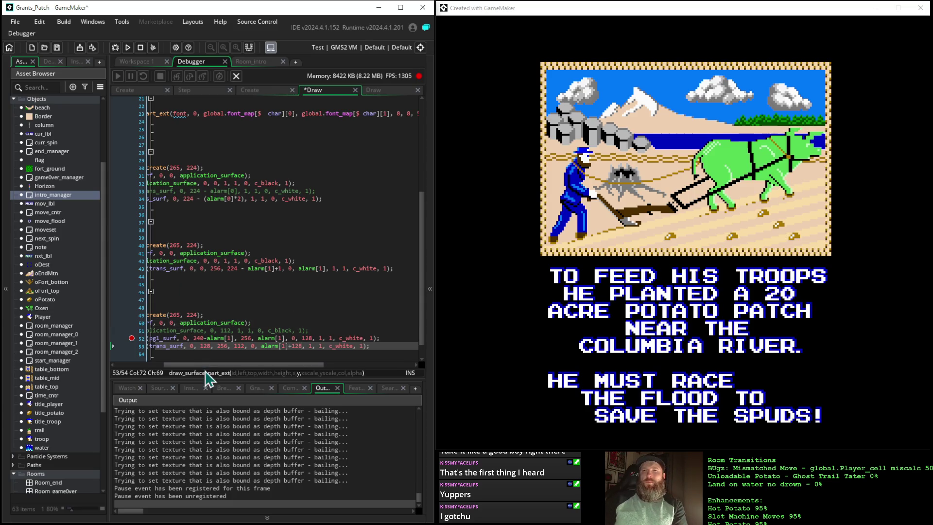
Step: Scroll through the Draw event to review the 240-alarm[1] and alarm[1]+128 wipe offsets
{"action": "left_click_drag", "start_coordinate": [214, 367], "coordinate": [153, 366]}
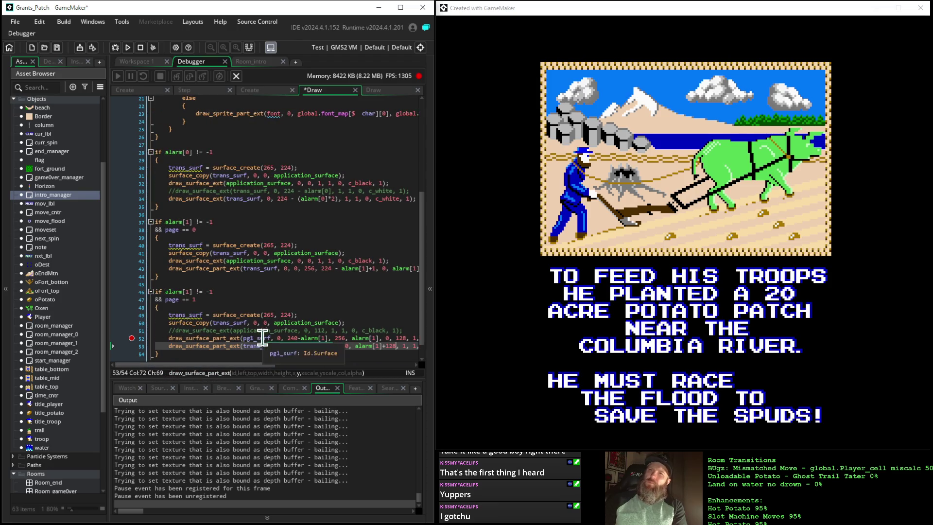
{"action": "scroll", "coordinate": [268, 306], "scroll_direction": "up", "scroll_amount": 6}
{"action": "scroll", "coordinate": [267, 306], "scroll_direction": "up", "scroll_amount": 1}
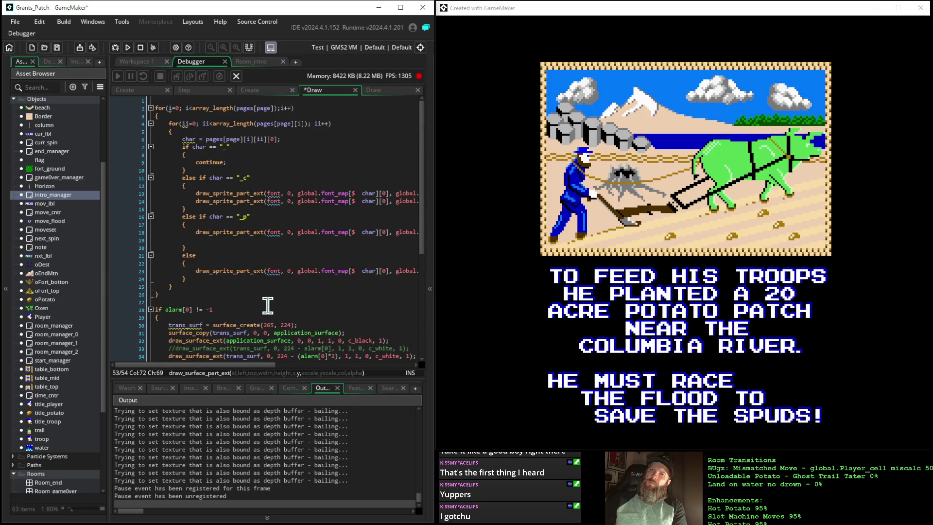
{"action": "scroll", "coordinate": [268, 305], "scroll_direction": "down", "scroll_amount": 8}
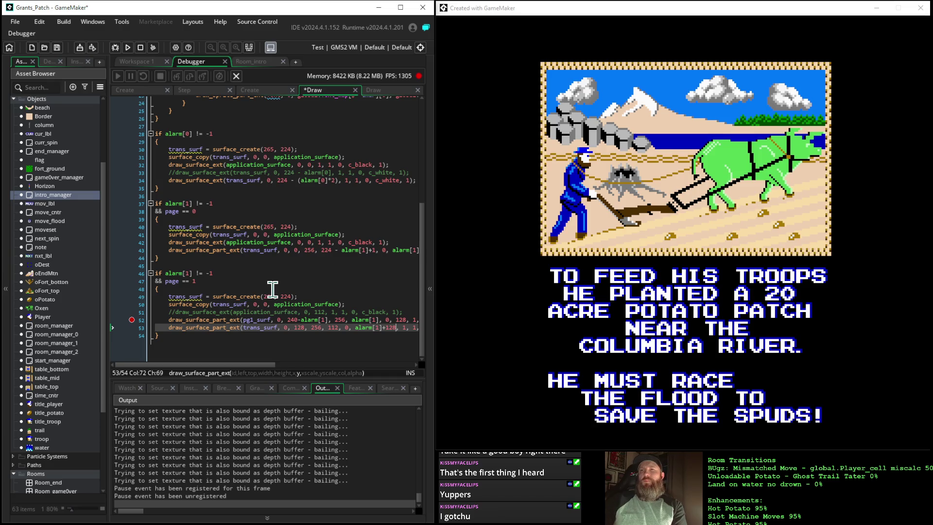
{"action": "left_click_drag", "start_coordinate": [253, 366], "coordinate": [287, 373]}
{"action": "left_click", "coordinate": [287, 321]}
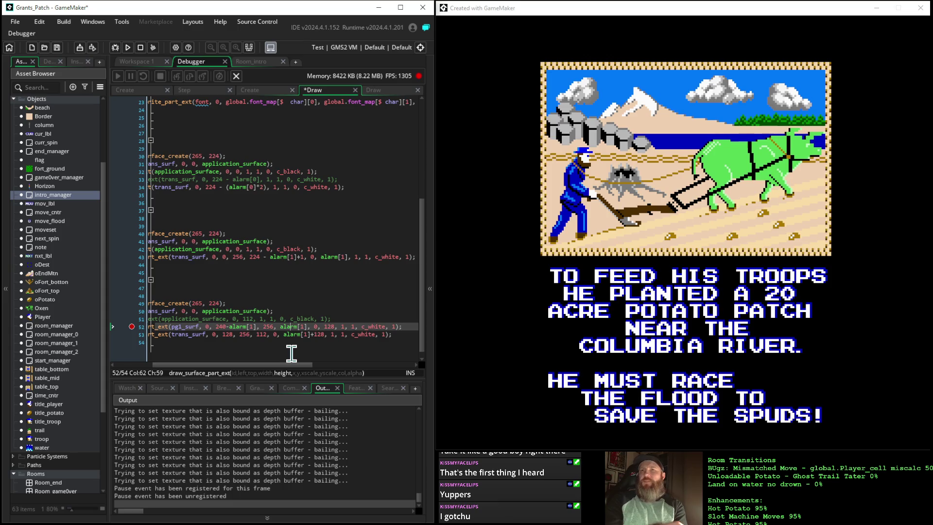
{"action": "left_click_drag", "start_coordinate": [244, 365], "coordinate": [165, 365]}
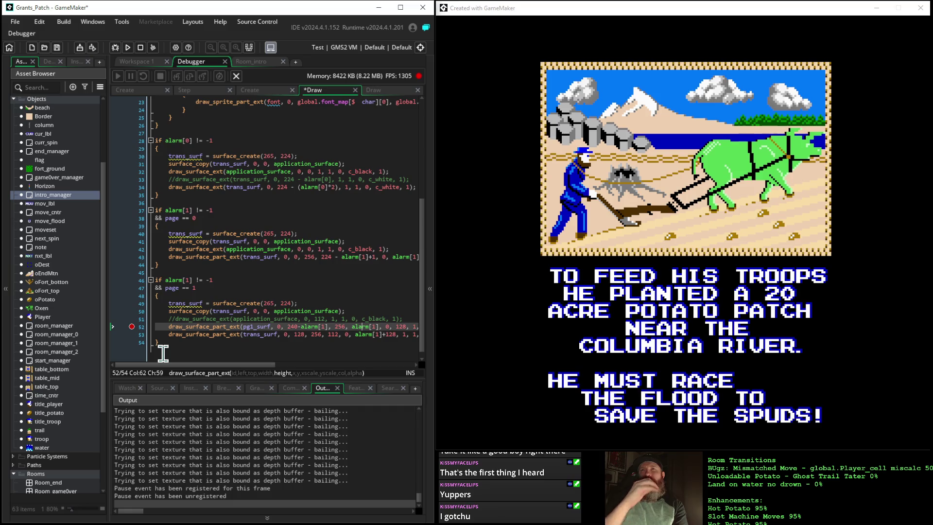
{"action": "mouse_move", "coordinate": [239, 257]}
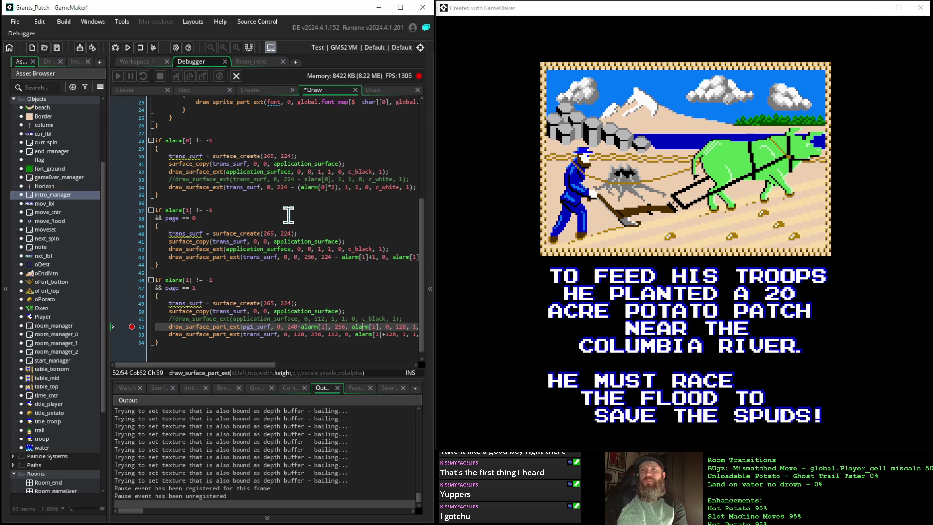
{"action": "scroll", "coordinate": [289, 215], "scroll_direction": "up", "scroll_amount": 2}
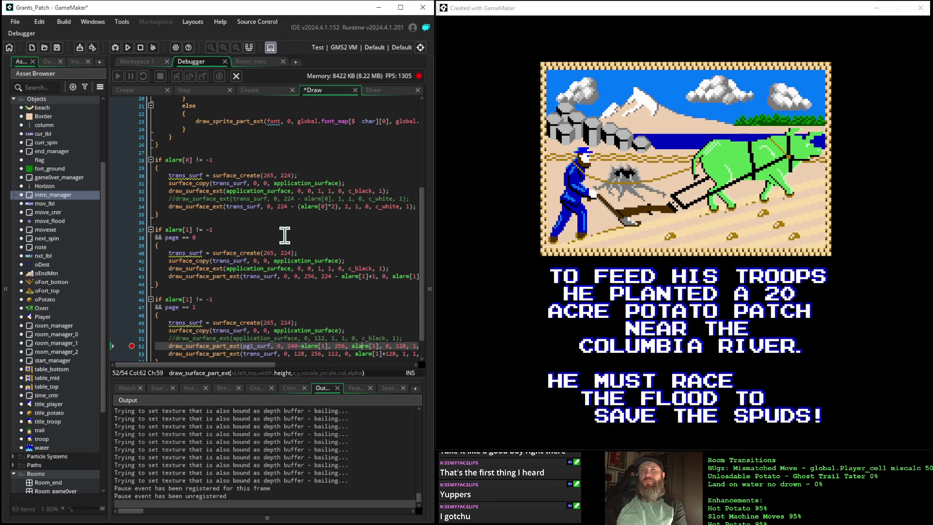
{"action": "scroll", "coordinate": [284, 236], "scroll_direction": "down", "scroll_amount": 1}
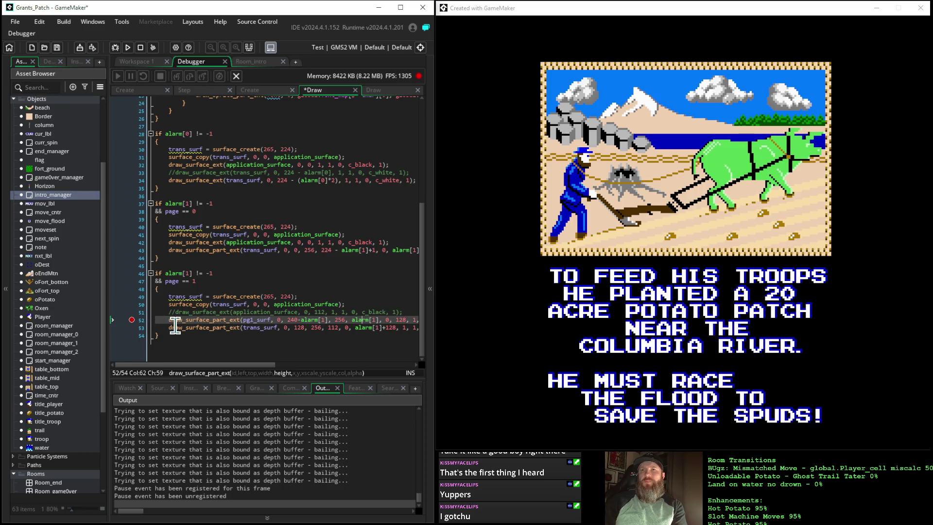
Step: Step execution from line 52 to line 53, then move the caret into the 112 height value
{"action": "key", "text": "F10"}
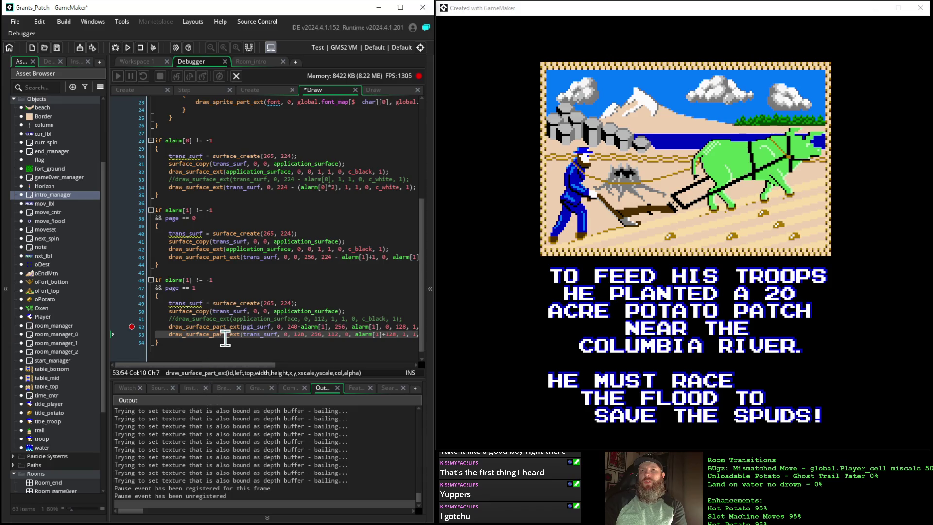
{"action": "mouse_move", "coordinate": [225, 337]}
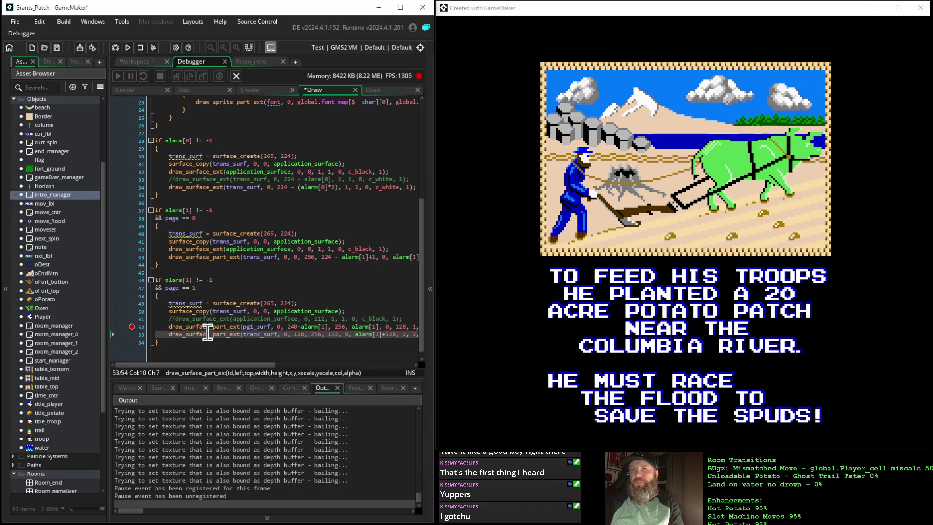
{"action": "mouse_move", "coordinate": [227, 189]}
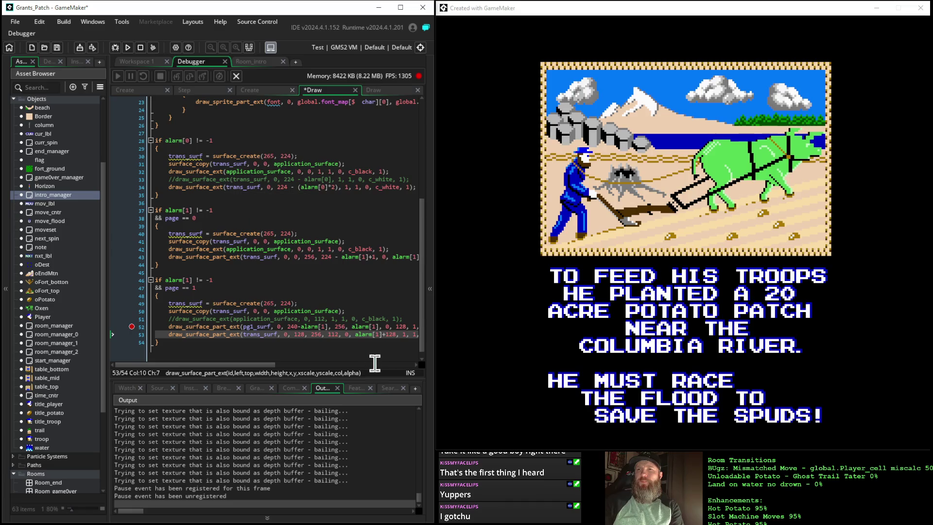
{"action": "left_click", "coordinate": [335, 336]}
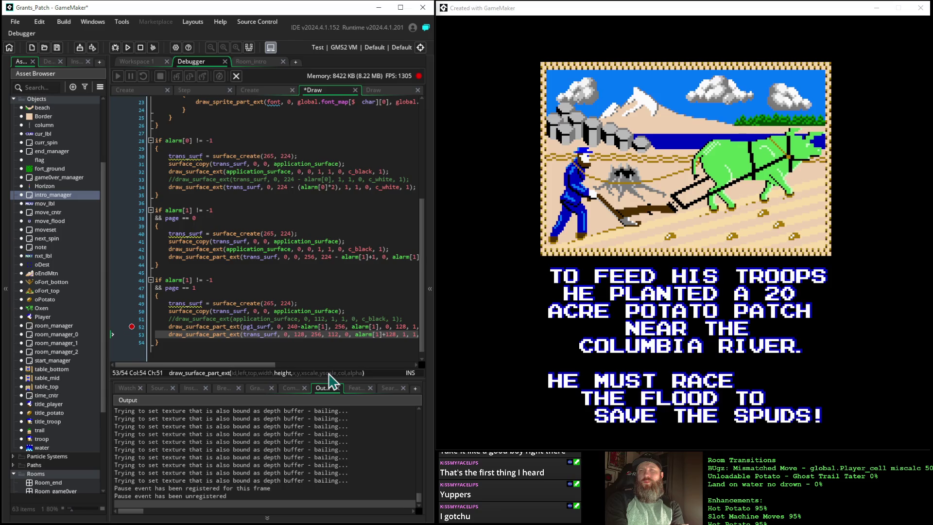
{"action": "key", "text": "Right"}
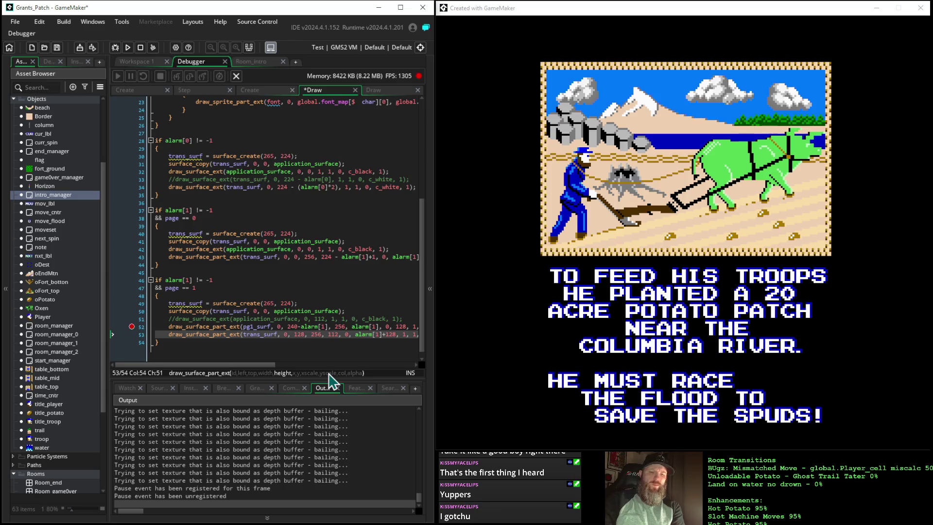
Step: Replace the second draw_surface_part_ext height 112 with 120 on line 53 and rerun the game
{"action": "key", "text": "BackSpace"}
{"action": "key", "text": "BackSpace"}
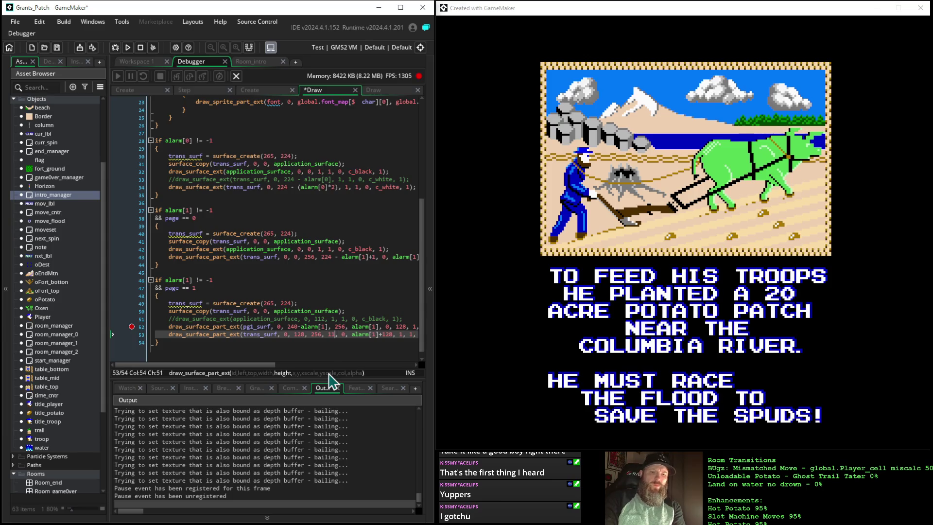
{"action": "type", "text": "20"}
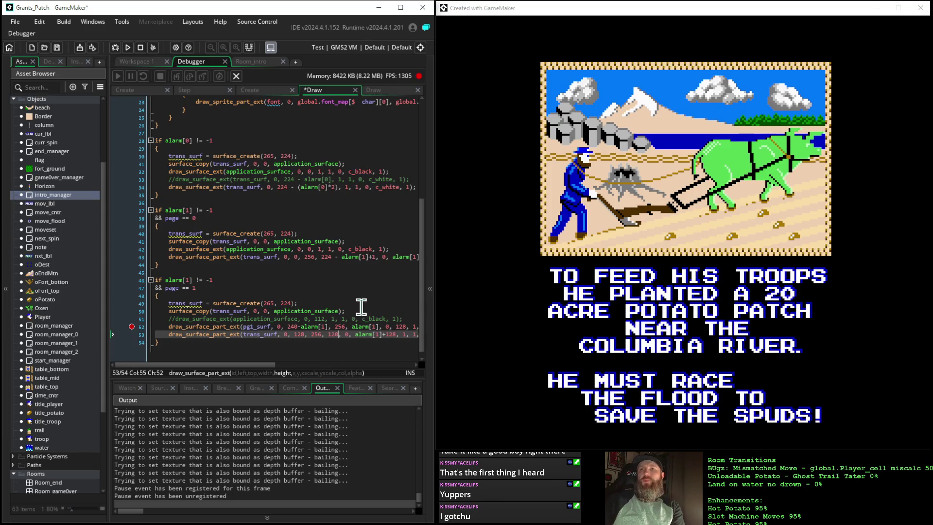
{"action": "left_click", "coordinate": [126, 47]}
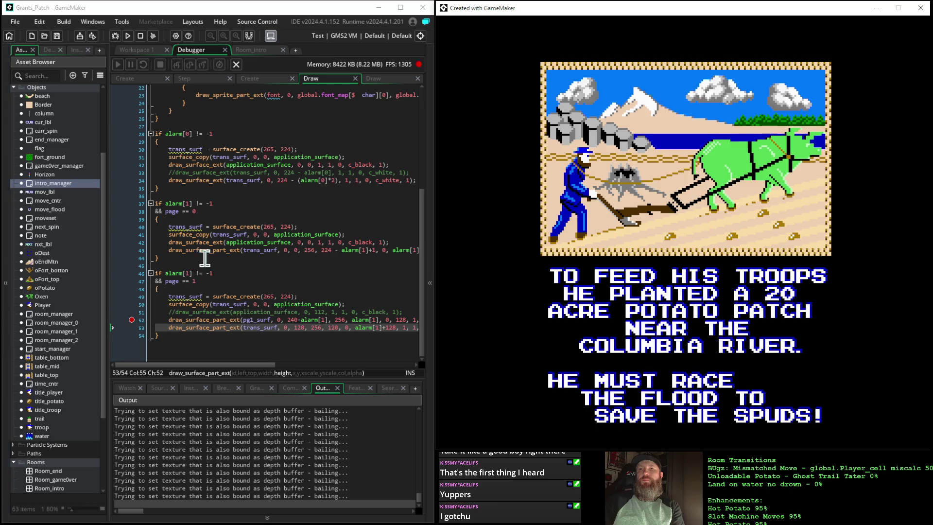
Step: Undo the height back to 112 and comment out the line 52 wipe draw with //
{"action": "left_click", "coordinate": [306, 274]}
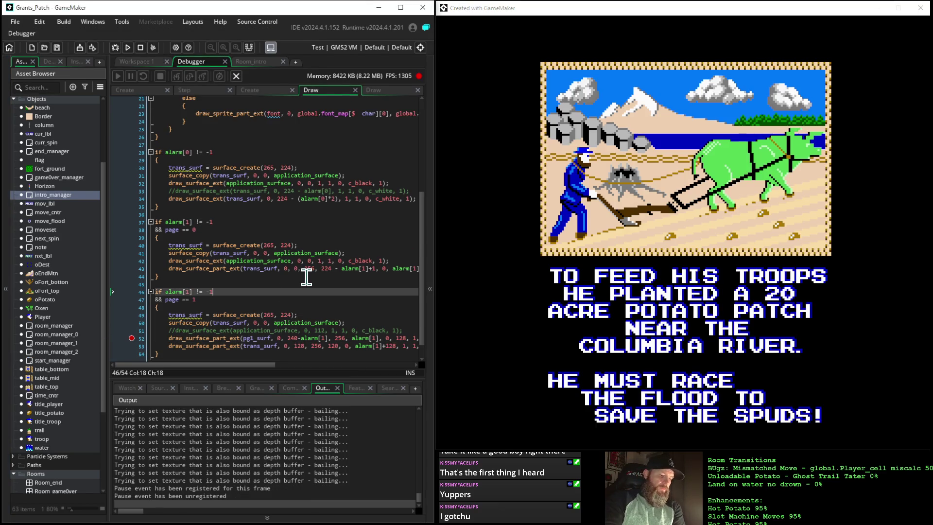
{"action": "key", "text": "ctrl+z"}
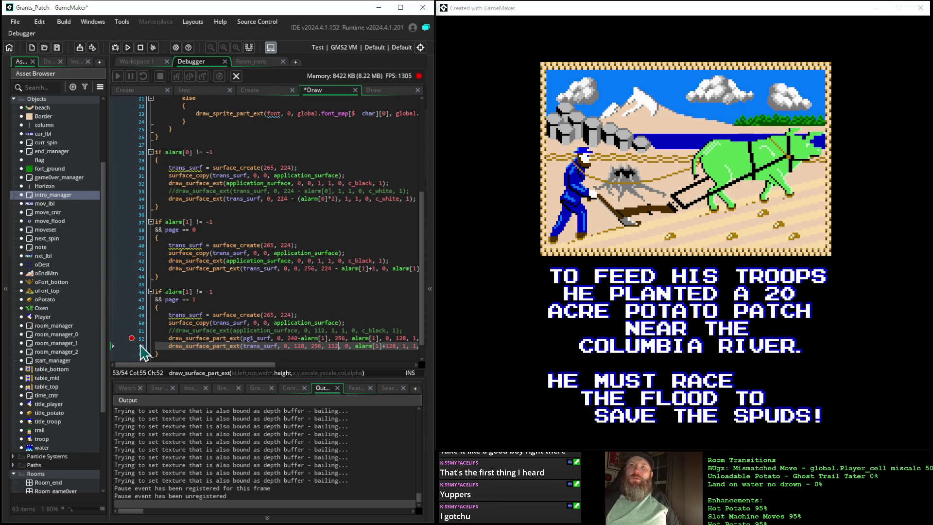
{"action": "left_click", "coordinate": [170, 338]}
{"action": "type", "text": "//"}
Step: Comment out the line 53 wipe draw as well and rerun the game
{"action": "mouse_move", "coordinate": [169, 344]}
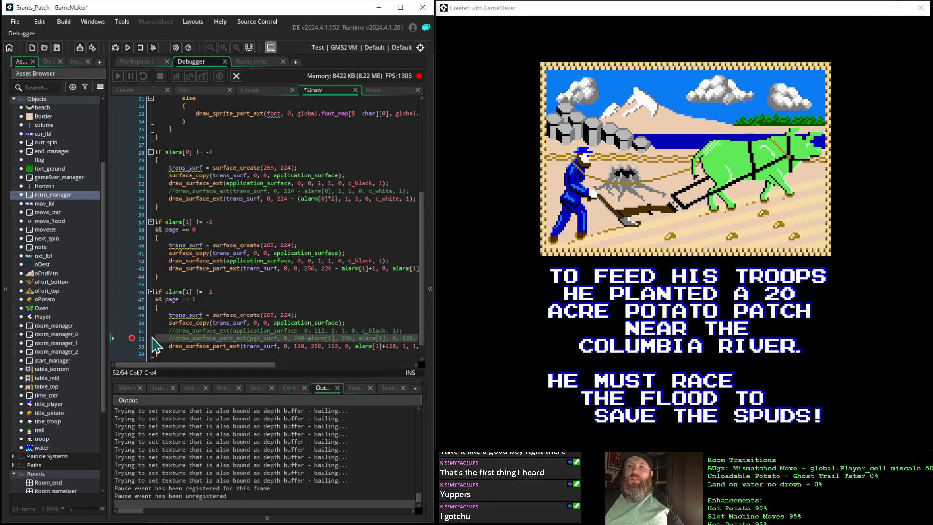
{"action": "left_click", "coordinate": [169, 345]}
{"action": "type", "text": "//"}
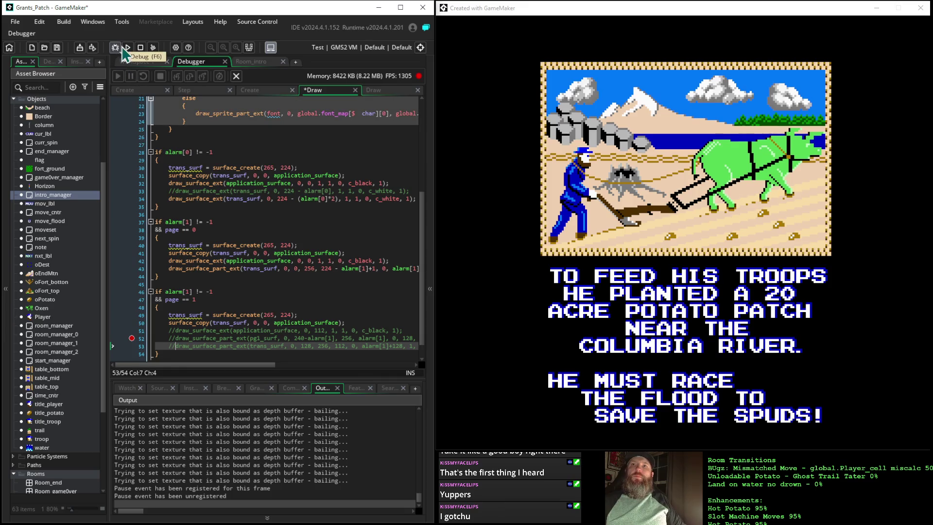
{"action": "left_click", "coordinate": [128, 47]}
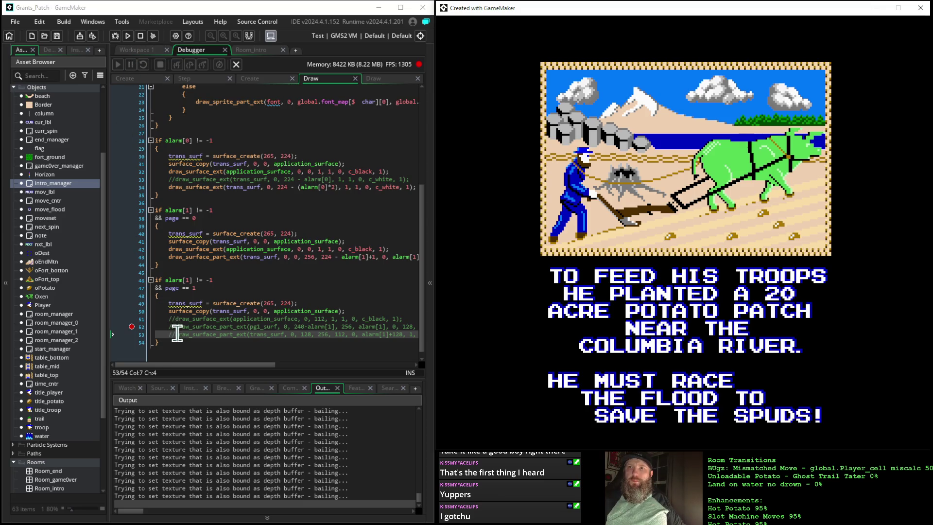
Step: Remove the // from line 53's wipe draw and rerun the game
{"action": "left_click", "coordinate": [174, 334]}
{"action": "key", "text": "BackSpace"}
{"action": "key", "text": "BackSpace"}
{"action": "left_click", "coordinate": [128, 47]}
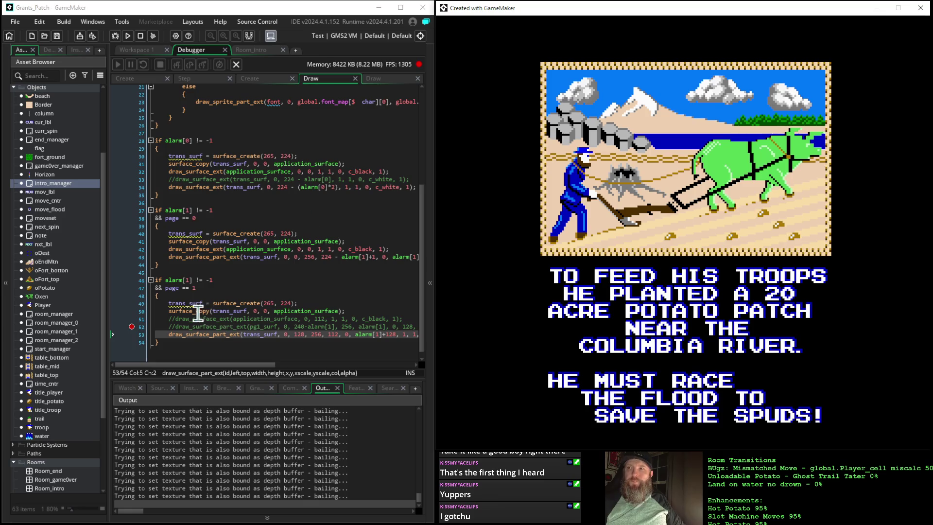
Step: Comment out the trans_surf draw, re-enable the pg1_surf (240-alarm[1]) draw, and rerun
{"action": "mouse_move", "coordinate": [166, 334]}
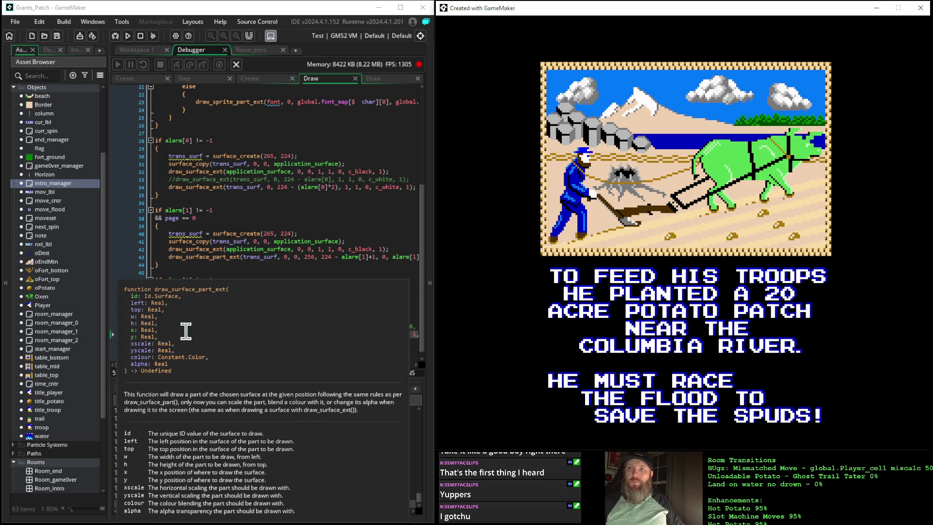
{"action": "left_click", "coordinate": [167, 338]}
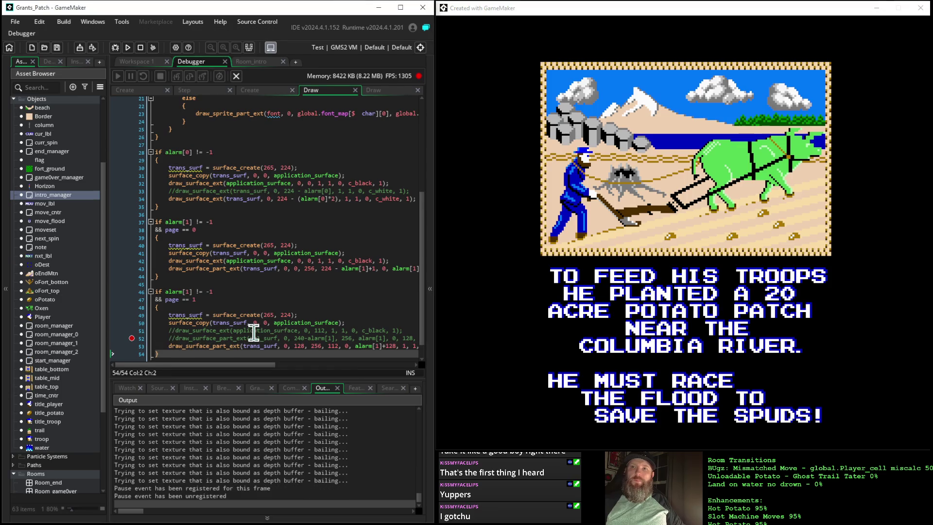
{"action": "left_click", "coordinate": [184, 284]}
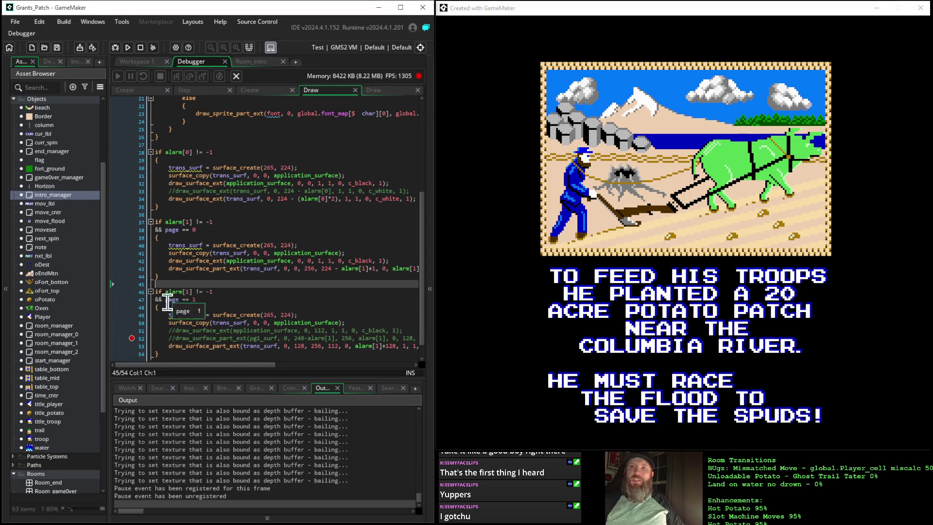
{"action": "left_click", "coordinate": [169, 346]}
{"action": "type", "text": "//"}
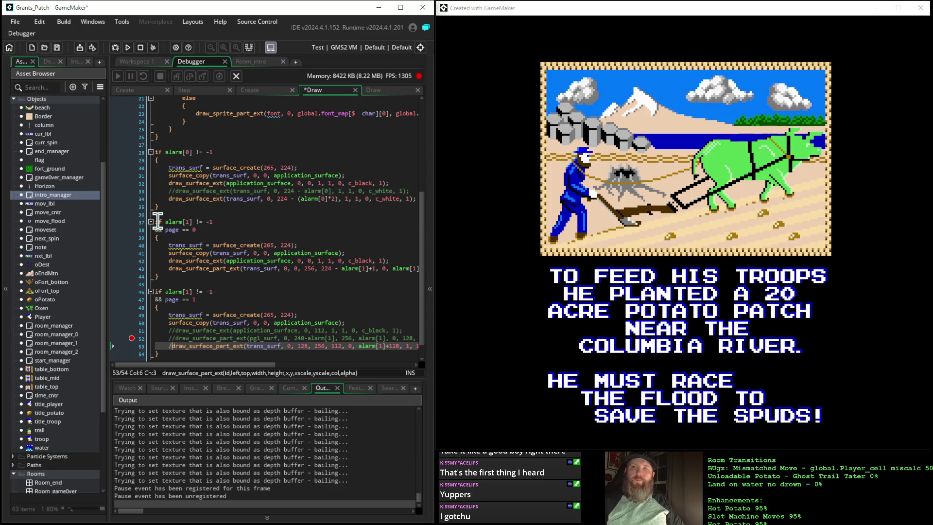
{"action": "key", "text": "Up"}
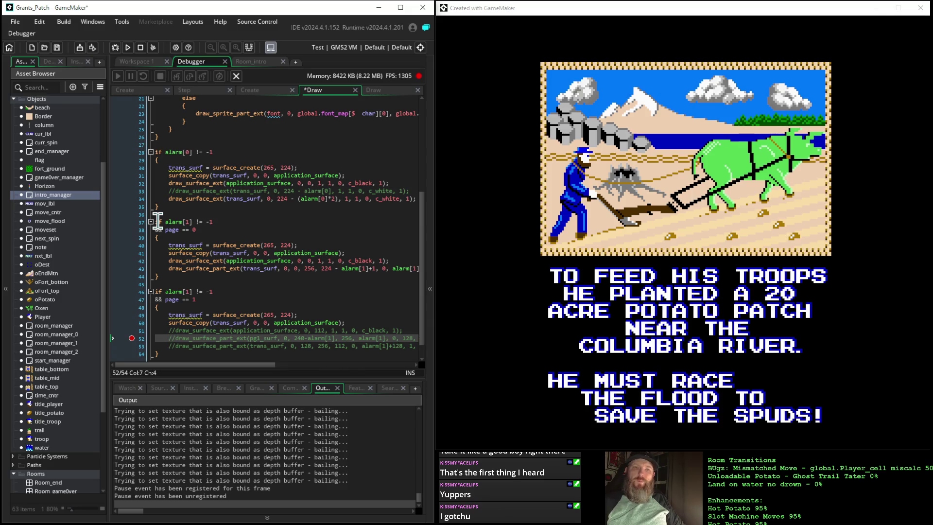
{"action": "key", "text": "BackSpace"}
{"action": "key", "text": "BackSpace"}
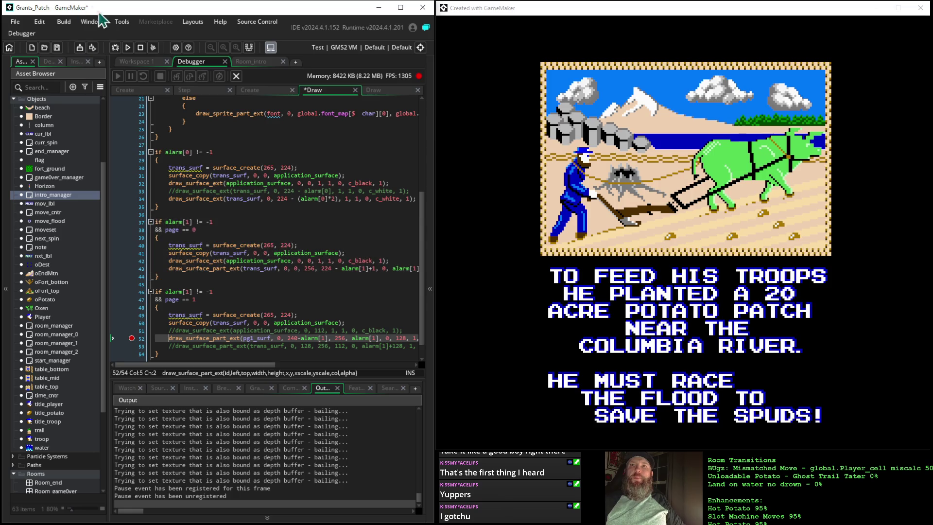
{"action": "left_click", "coordinate": [128, 47]}
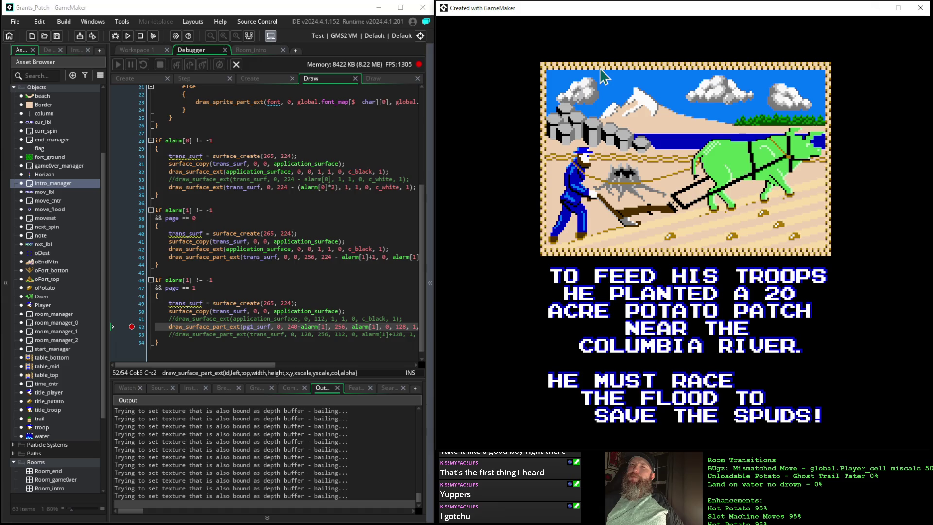
Step: Remove the // from the trans_surf wipe draw on line 53
{"action": "left_click", "coordinate": [177, 332]}
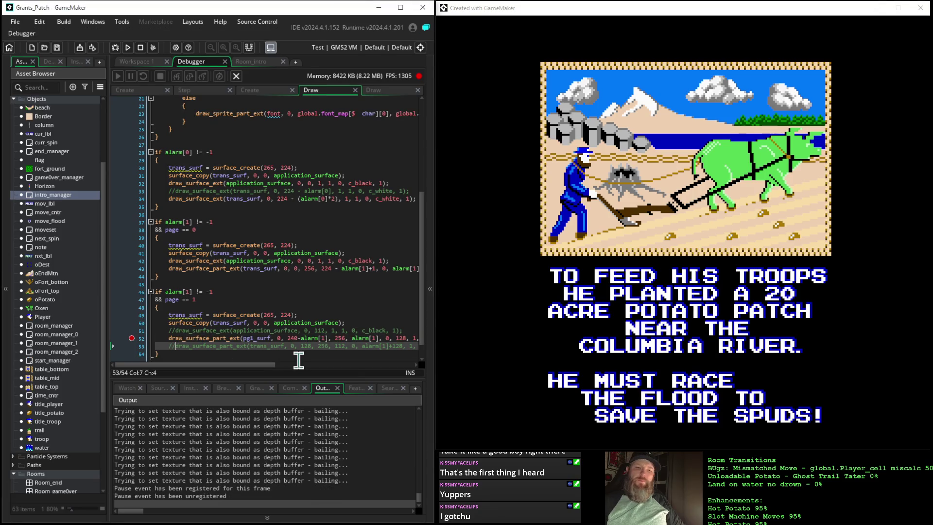
{"action": "key", "text": "BackSpace"}
{"action": "key", "text": "BackSpace"}
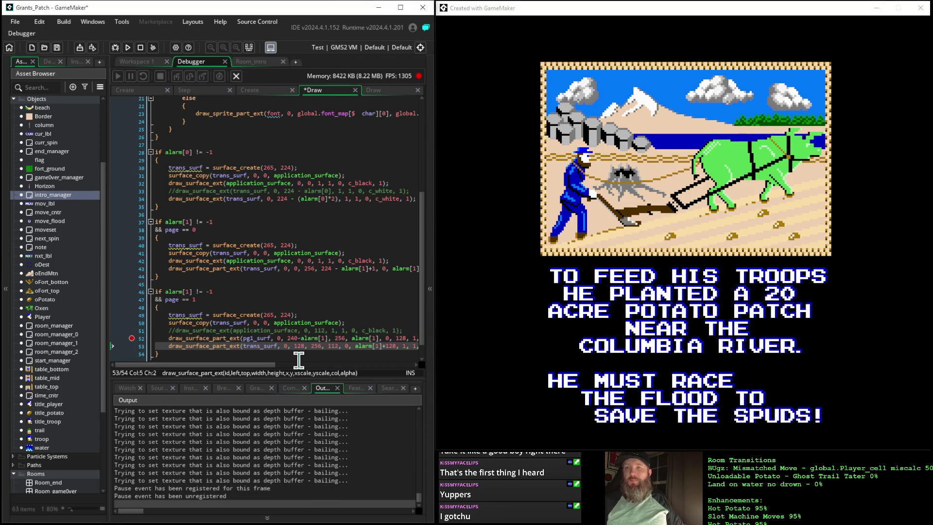
{"action": "left_click", "coordinate": [176, 330]}
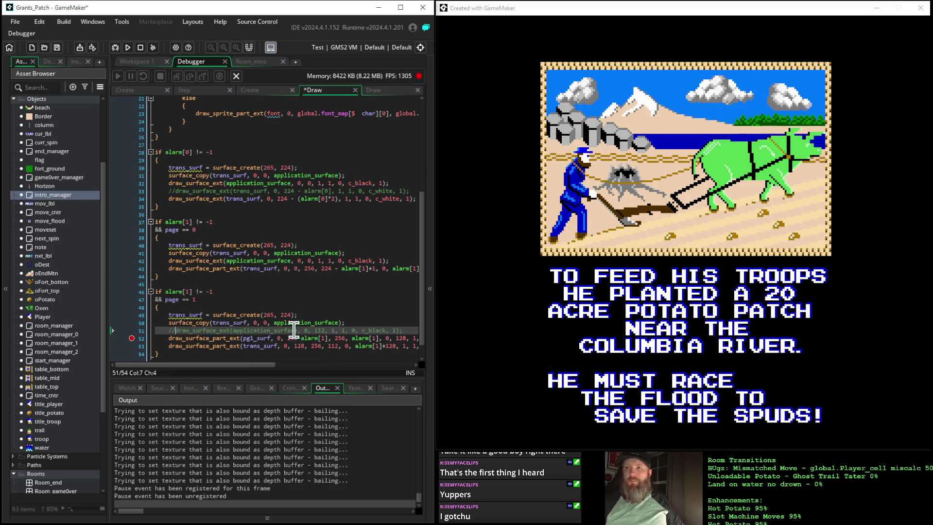
{"action": "scroll", "coordinate": [329, 264], "scroll_direction": "down", "scroll_amount": 1}
{"action": "left_click_drag", "start_coordinate": [250, 365], "coordinate": [289, 366]}
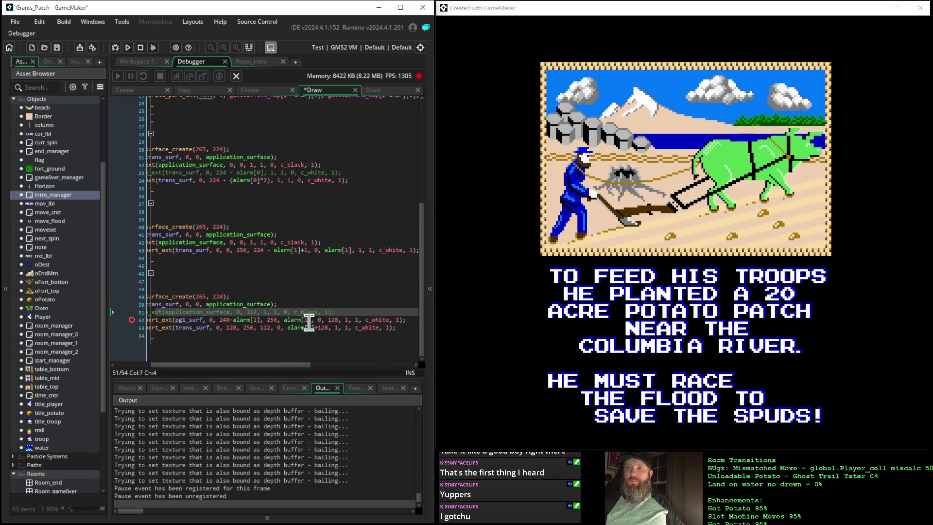
Step: Change the 128 offsets on lines 52 and 53 to 124 and rerun the game
{"action": "left_click", "coordinate": [339, 319]}
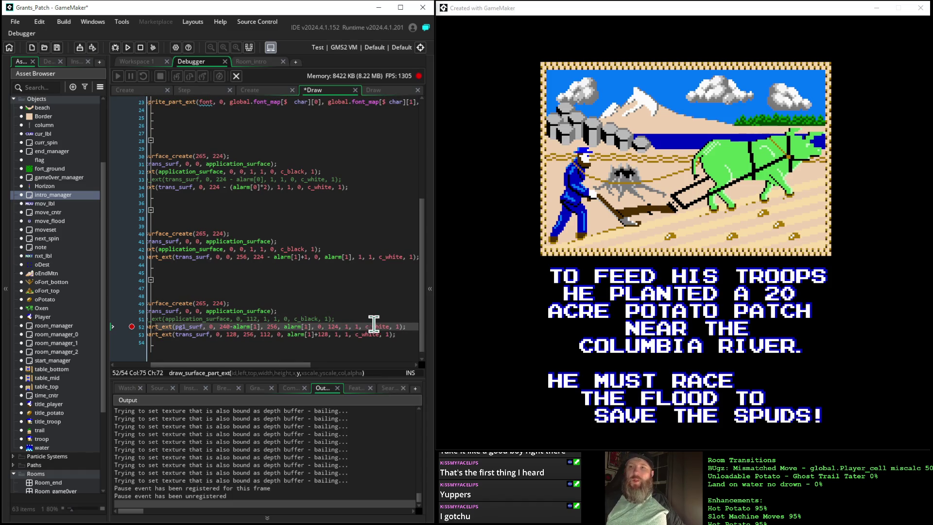
{"action": "left_click", "coordinate": [327, 334]}
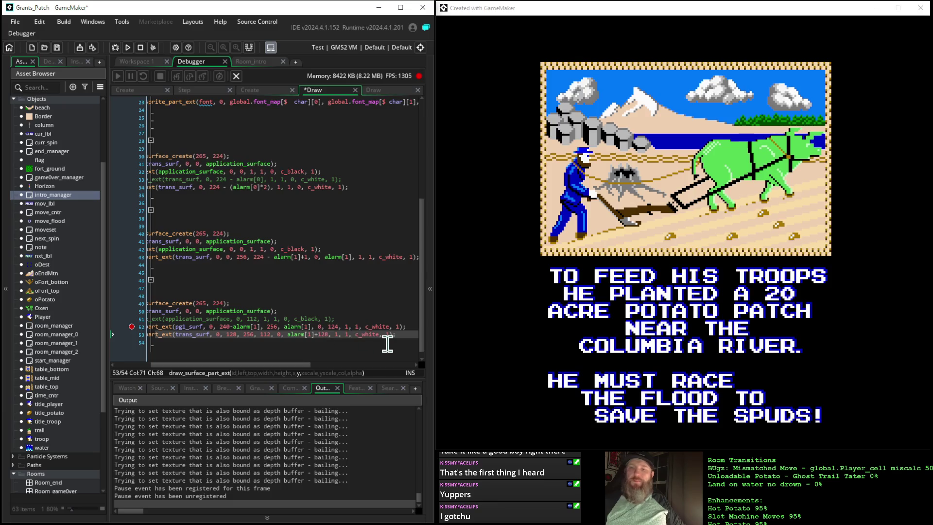
{"action": "type", "text": "4"}
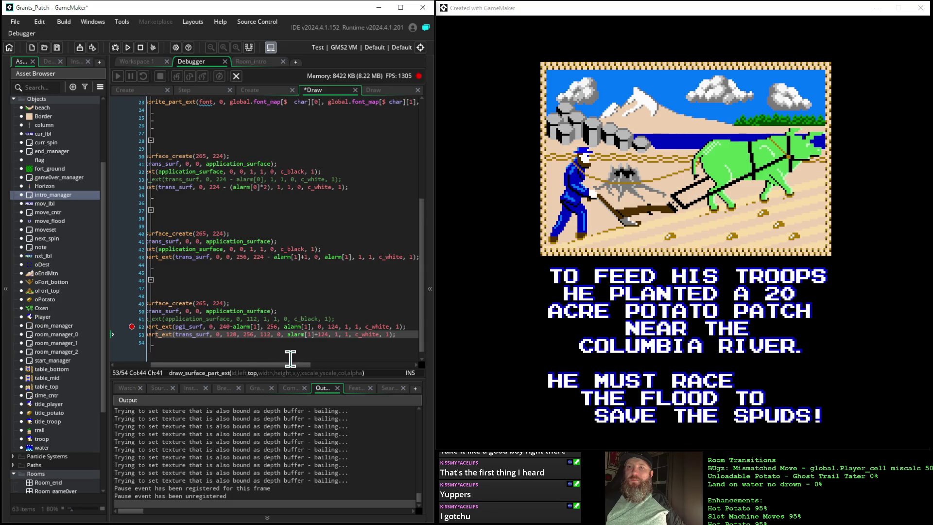
{"action": "key", "text": "Delete"}
{"action": "type", "text": "4"}
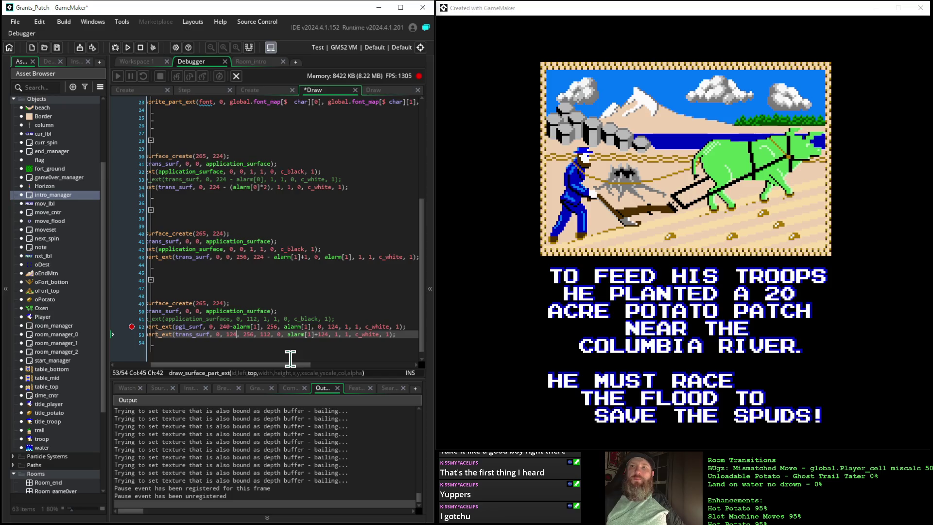
{"action": "left_click", "coordinate": [128, 47]}
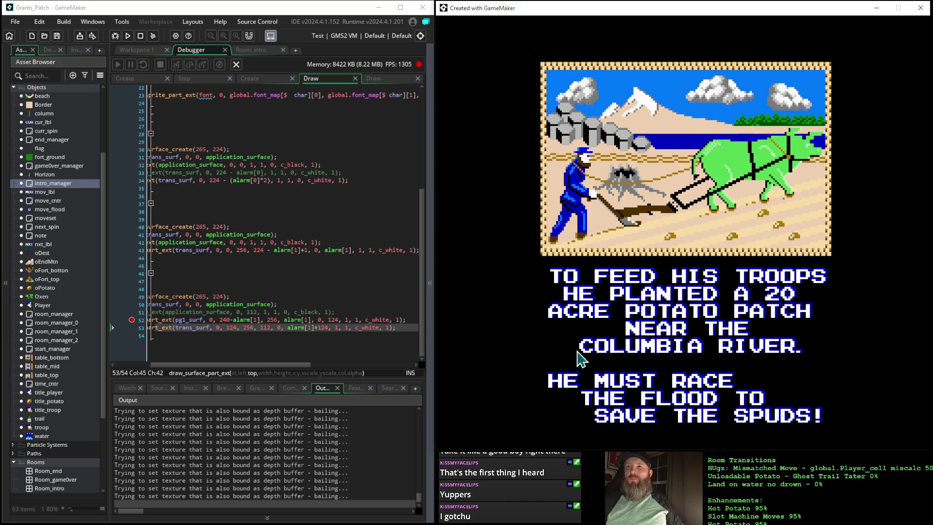
Step: Change the 124 offsets on lines 52 and 53 to 126
{"action": "left_click", "coordinate": [337, 318]}
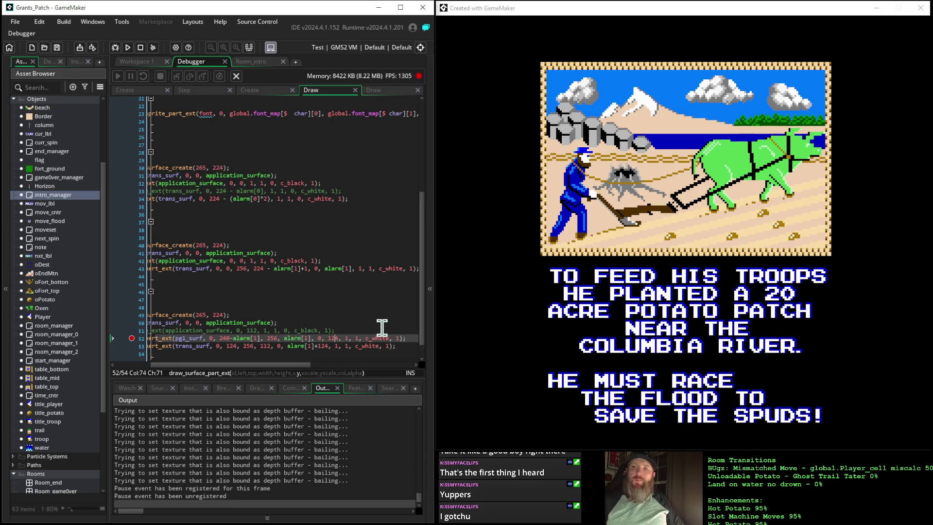
{"action": "key", "text": "BackSpace"}
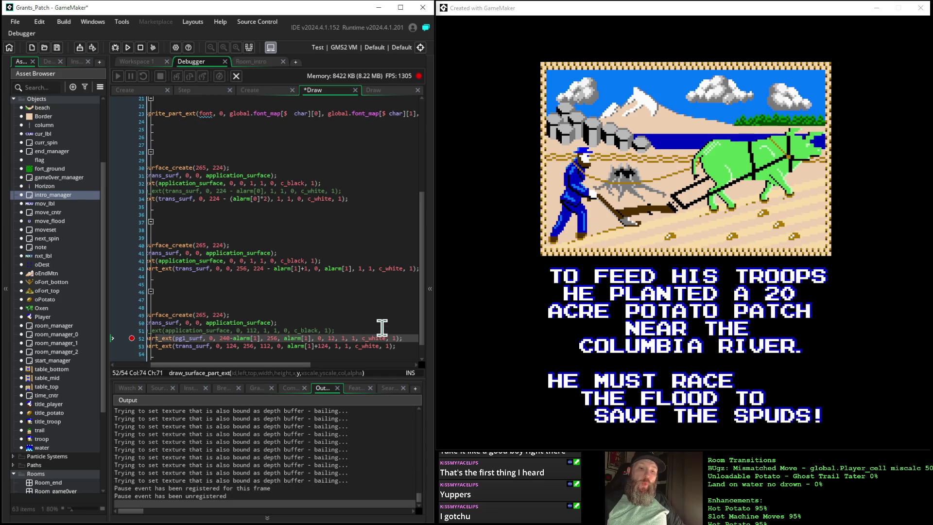
{"action": "type", "text": "6"}
{"action": "key", "text": "Down"}
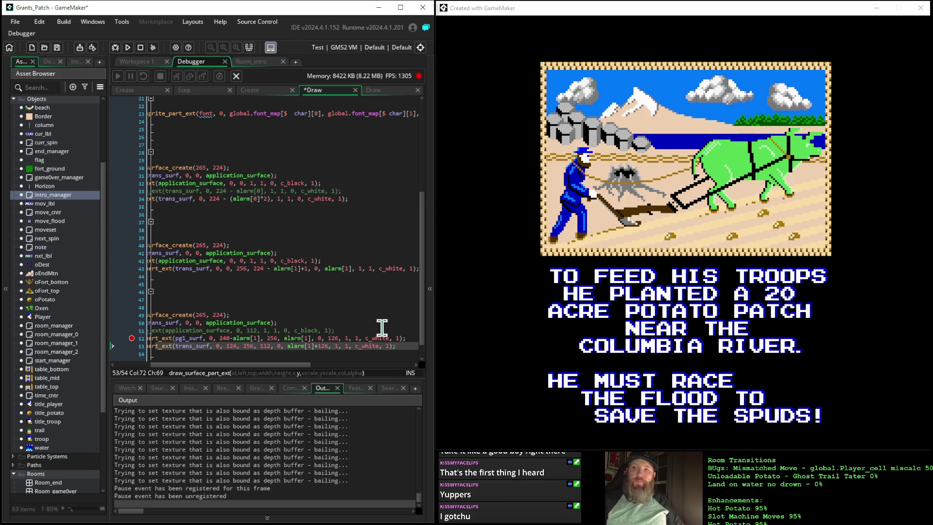
{"action": "key", "text": "Down"}
{"action": "key", "text": "Home"}
{"action": "key", "text": "Up"}
{"action": "key", "text": "End"}
{"action": "key", "text": "Left"}
{"action": "key", "text": "Left"}
{"action": "key", "text": "Left"}
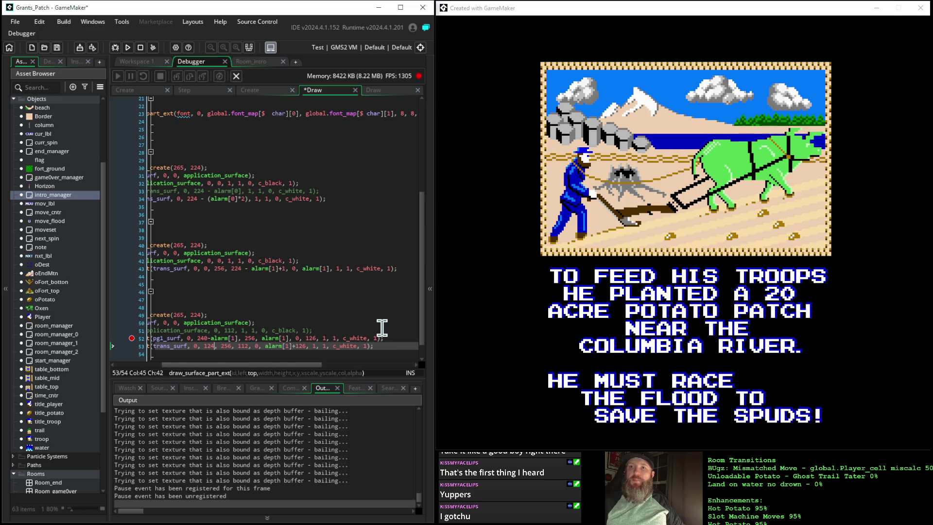
{"action": "key", "text": "BackSpace"}
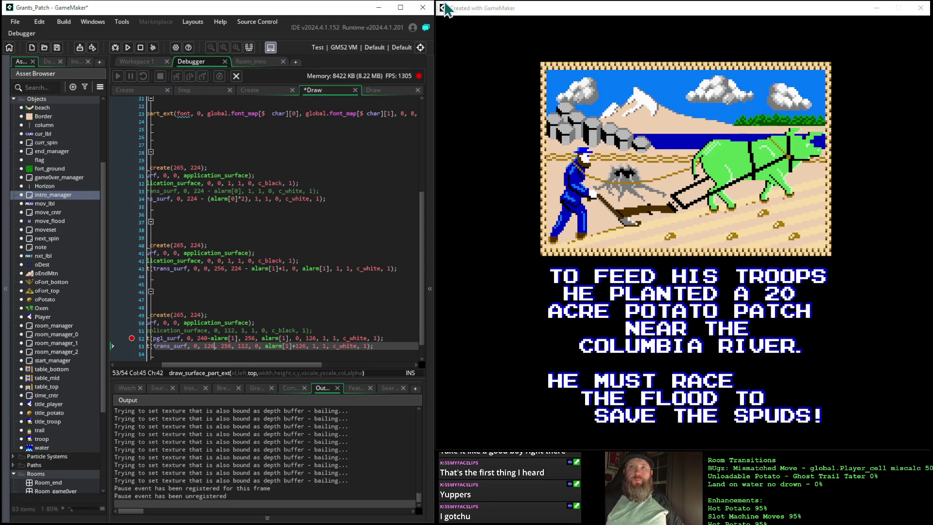
Step: Run the game with the 126 offsets and press Space past the Grant's Patch title screen
{"action": "left_click", "coordinate": [128, 47]}
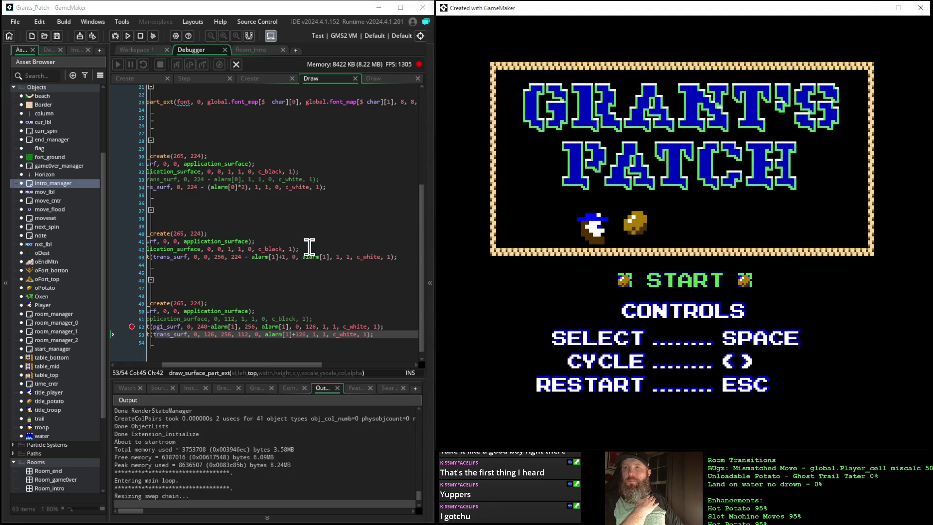
{"action": "key", "text": "space"}
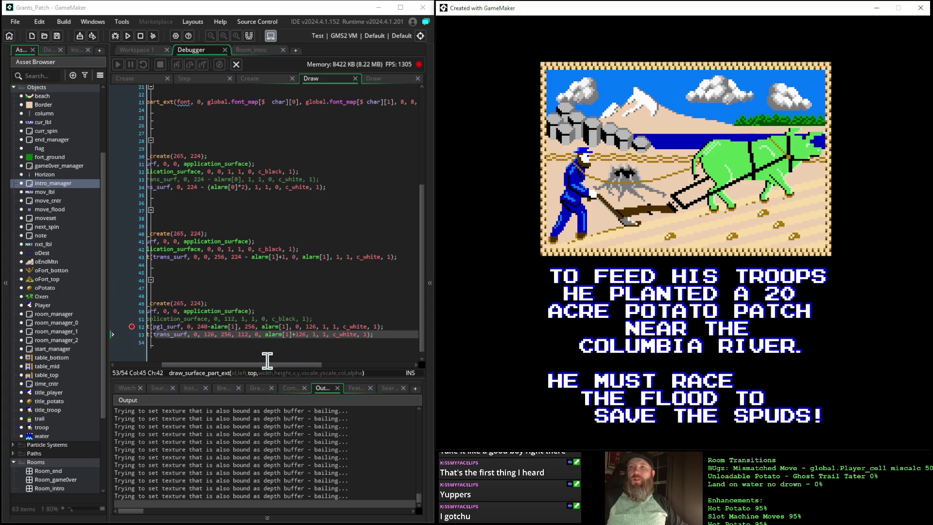
{"action": "left_click_drag", "start_coordinate": [267, 364], "coordinate": [217, 364]}
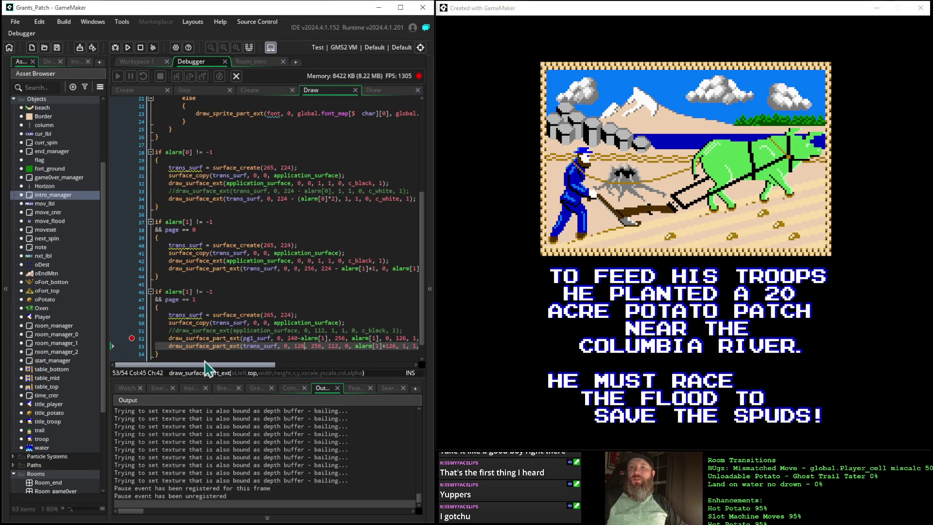
Step: Change line 52's pg1_surf y from 126 to 128, leaving alarm[1]+126, and rerun
{"action": "scroll", "coordinate": [263, 320], "scroll_direction": "down", "scroll_amount": 1}
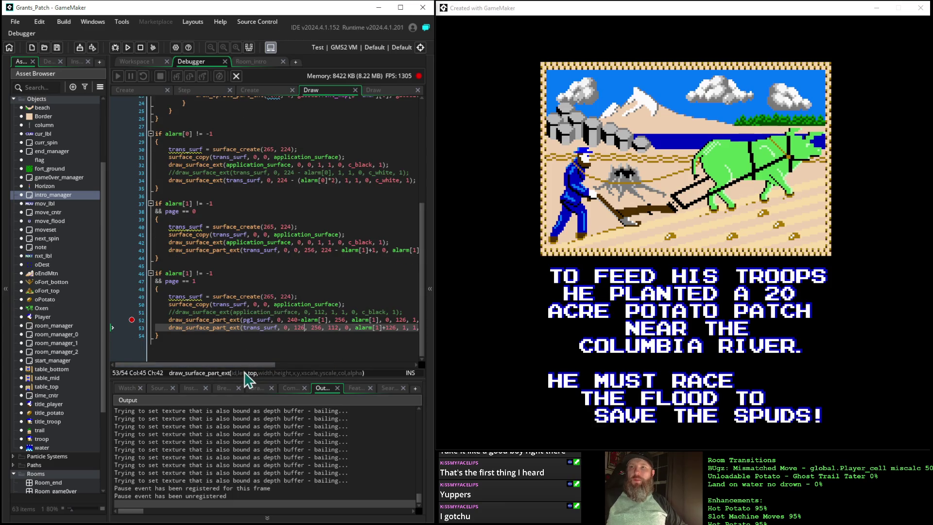
{"action": "left_click_drag", "start_coordinate": [250, 366], "coordinate": [275, 368]}
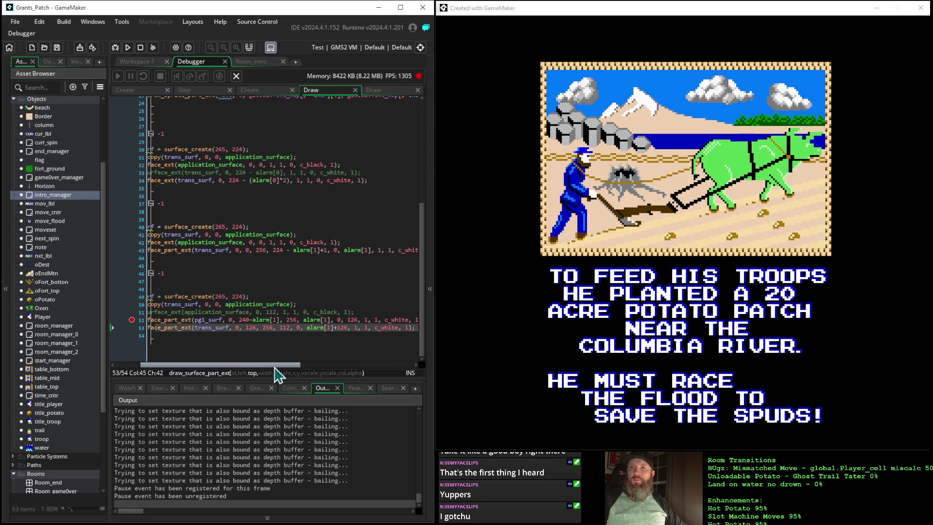
{"action": "left_click", "coordinate": [348, 328]}
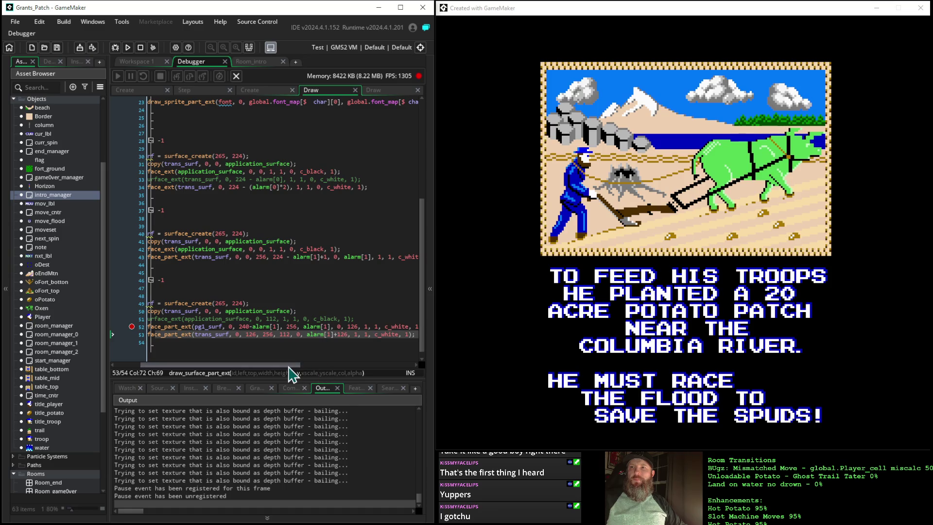
{"action": "mouse_move", "coordinate": [290, 375]}
{"action": "left_mouse_down"}
{"action": "mouse_move", "coordinate": [296, 370]}
{"action": "mouse_move", "coordinate": [257, 360]}
{"action": "mouse_move", "coordinate": [294, 362]}
{"action": "left_mouse_up"}
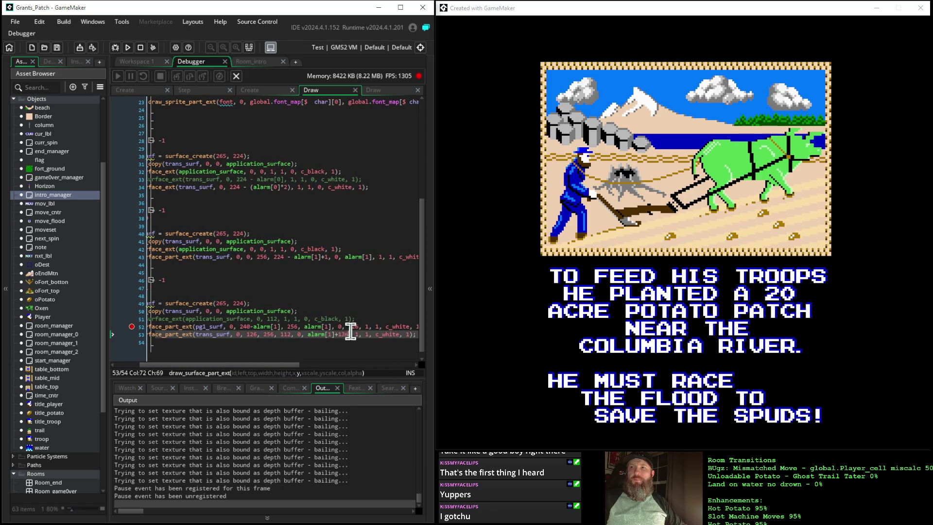
{"action": "left_click", "coordinate": [358, 326]}
{"action": "key", "text": "BackSpace"}
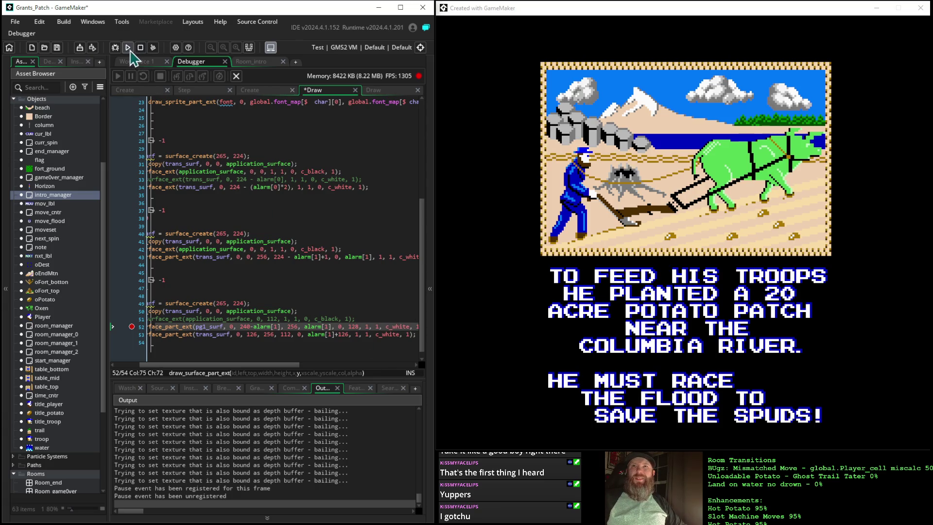
{"action": "left_click", "coordinate": [128, 49]}
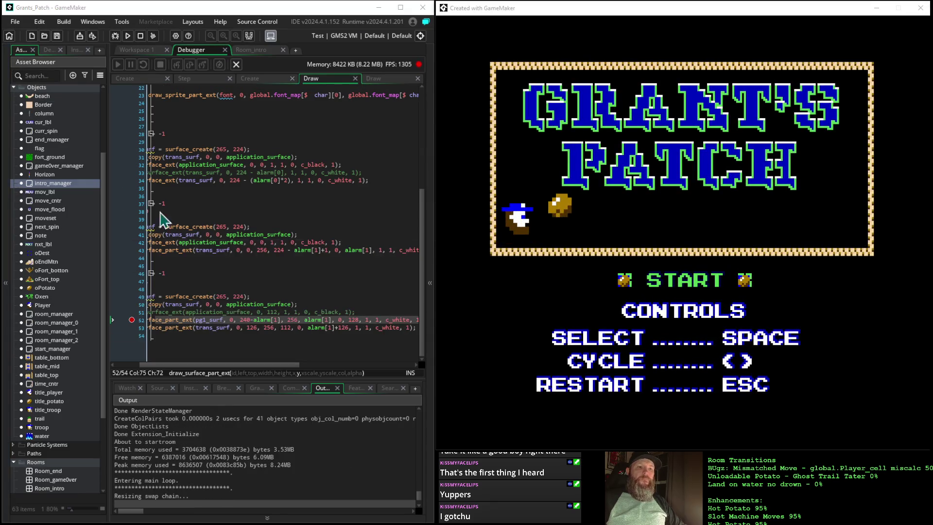
Step: Focus the game window and press Space to leave the title screen for the first intro page
{"action": "left_click", "coordinate": [491, 8]}
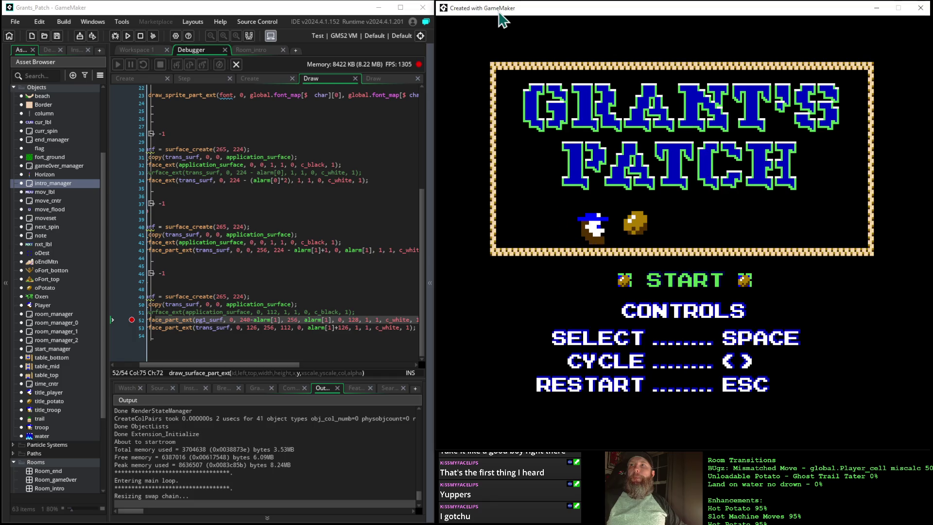
{"action": "key", "text": "space"}
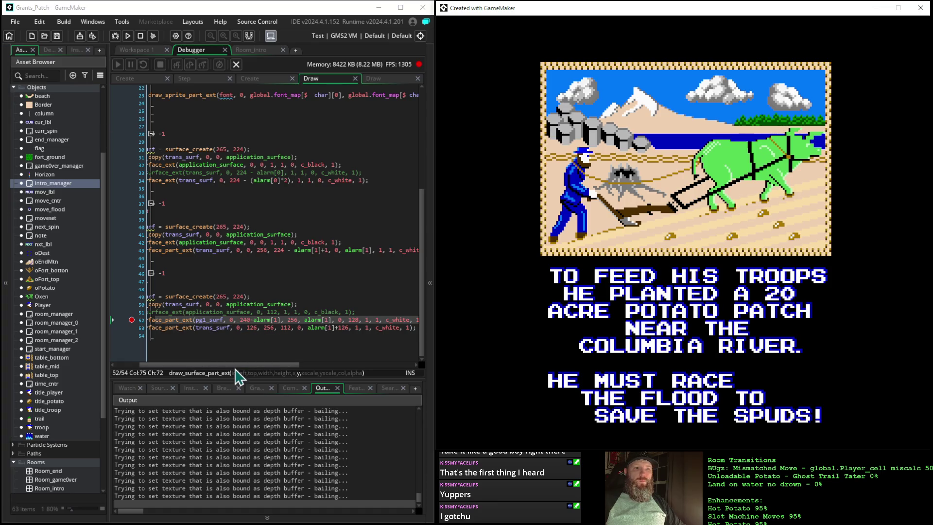
Step: Change line 52's 240-alarm[1] to 236-alarm[1] and rerun the game
{"action": "left_click", "coordinate": [358, 321]}
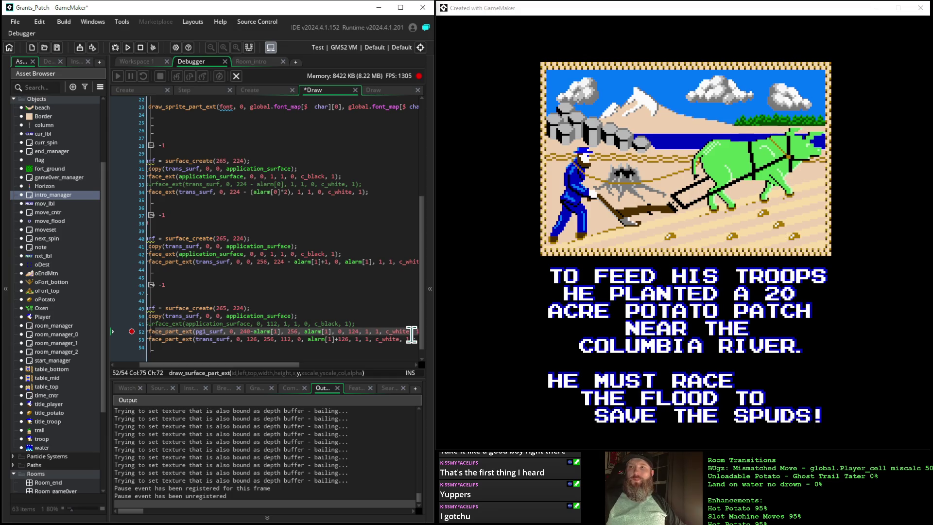
{"action": "scroll", "coordinate": [197, 162], "scroll_direction": "down", "scroll_amount": 1}
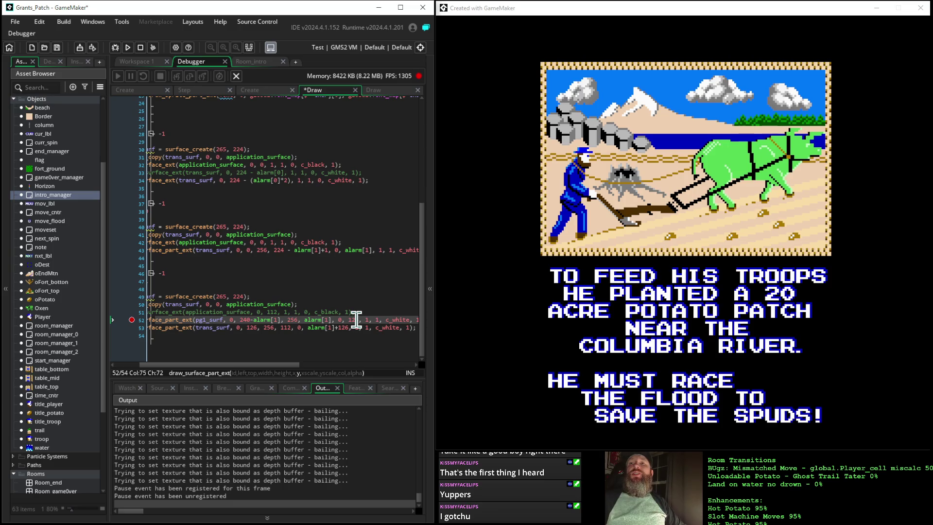
{"action": "left_click", "coordinate": [252, 320]}
{"action": "scroll", "coordinate": [264, 298], "scroll_direction": "up", "scroll_amount": 1}
{"action": "key", "text": "BackSpace"}
{"action": "key", "text": "BackSpace"}
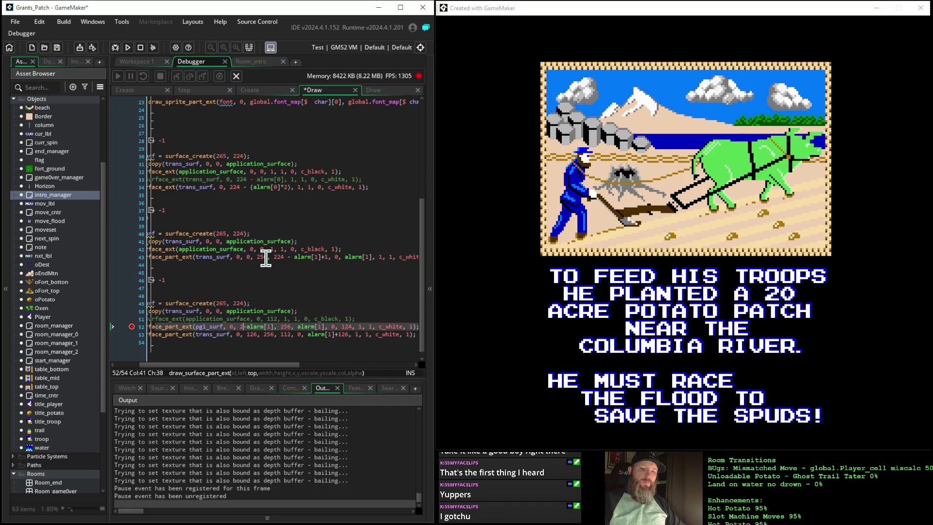
{"action": "type", "text": "36"}
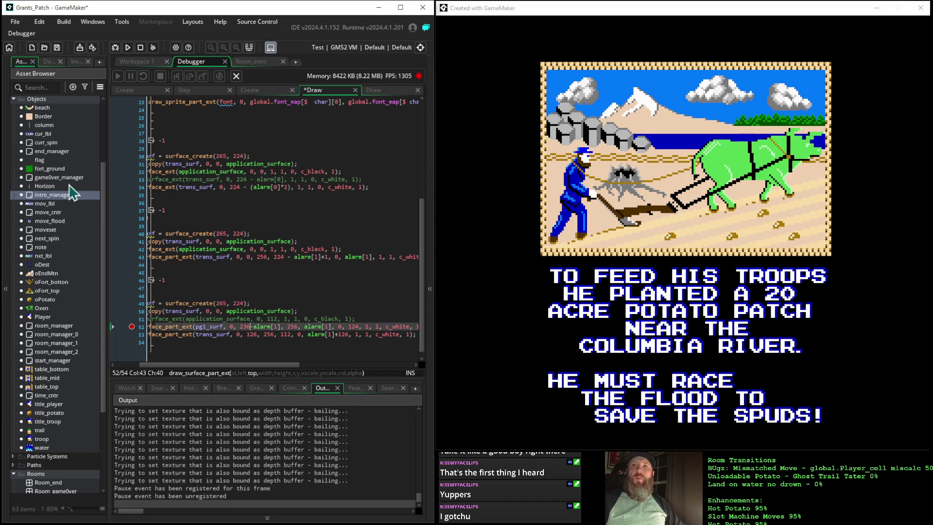
{"action": "left_click", "coordinate": [127, 47]}
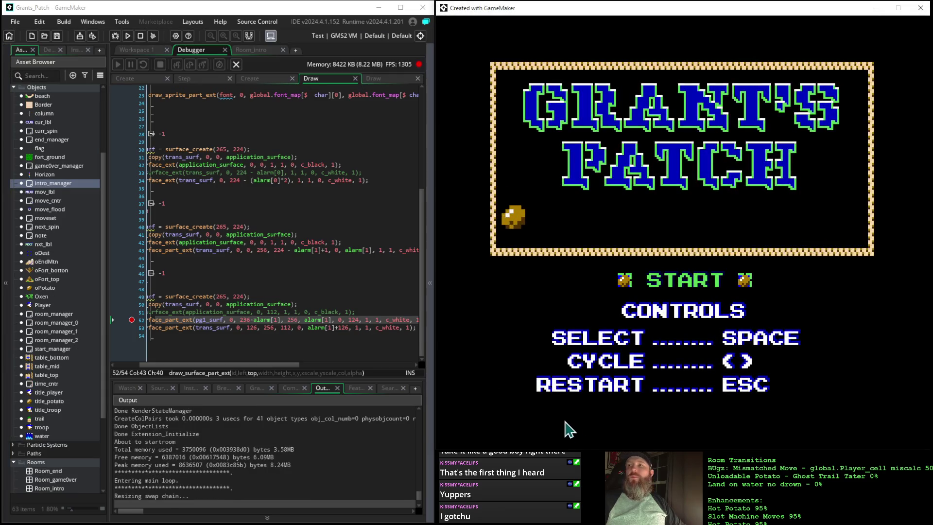
Step: Press Space to watch the wipe into the first intro page, then return to line 53's alarm[1] offset
{"action": "key", "text": "space"}
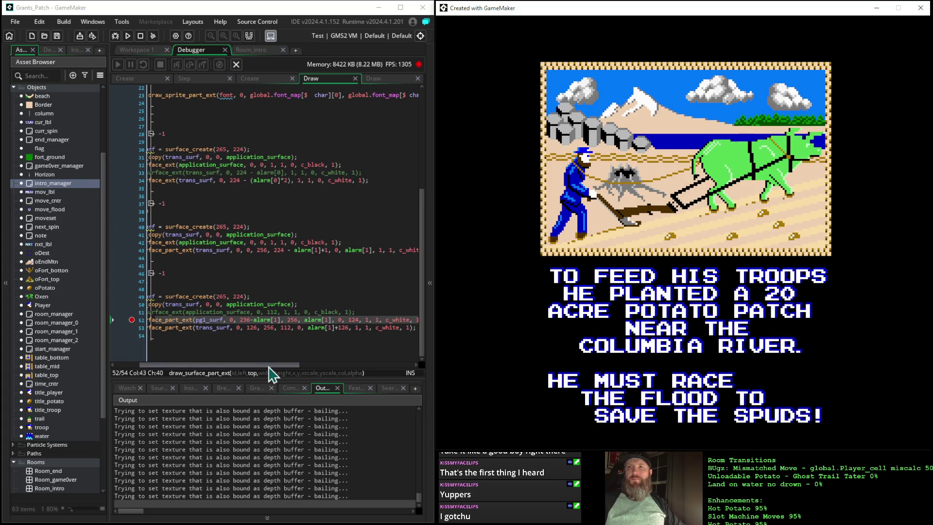
{"action": "scroll", "coordinate": [270, 369], "scroll_direction": "left", "scroll_amount": 3}
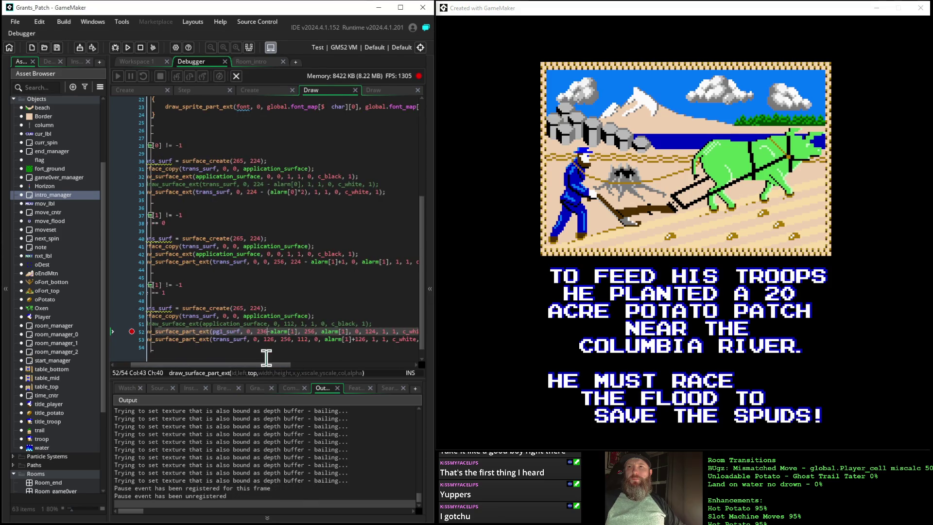
{"action": "left_click", "coordinate": [365, 328]}
Step: Change line 53's offset to alarm[1]+128 and rerun the game
{"action": "key", "text": "BackSpace"}
{"action": "type", "text": "8"}
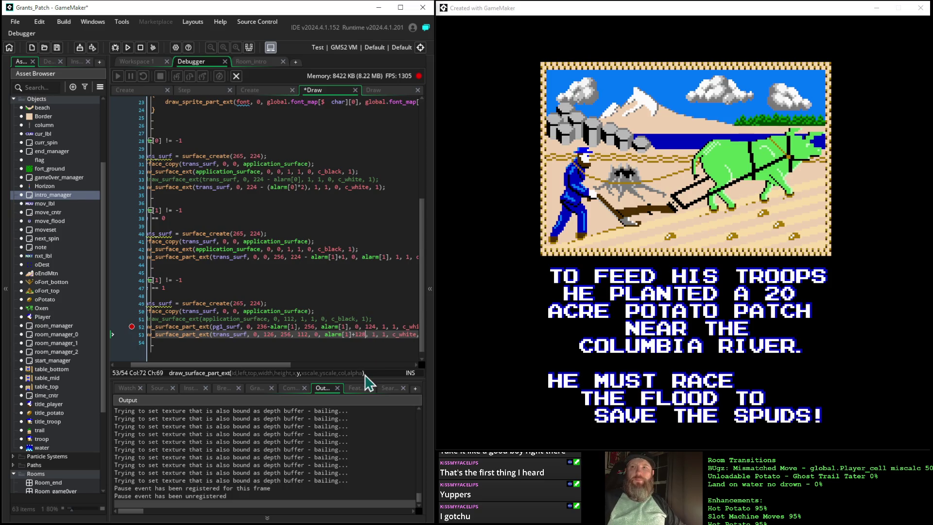
{"action": "left_click", "coordinate": [128, 48]}
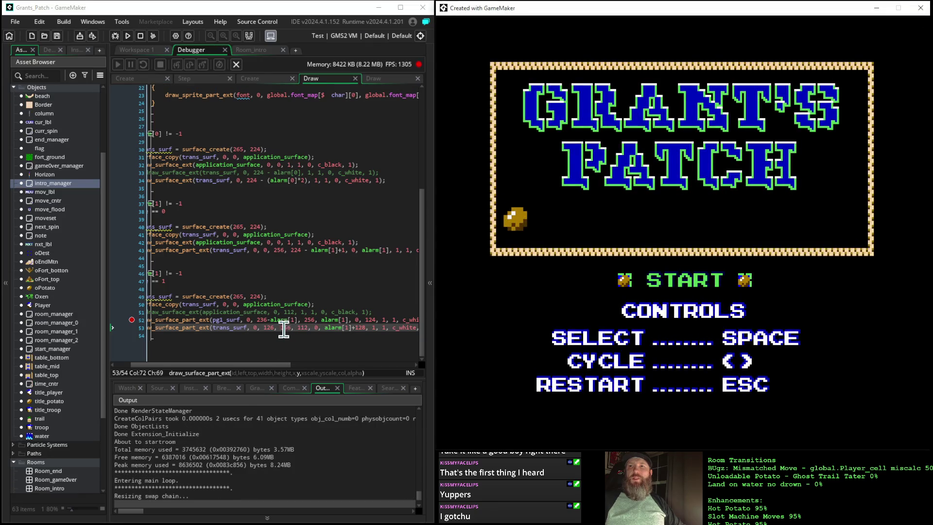
Step: Set line 53 to alarm[1]+126 with height 114 and rerun the game
{"action": "left_click", "coordinate": [269, 327]}
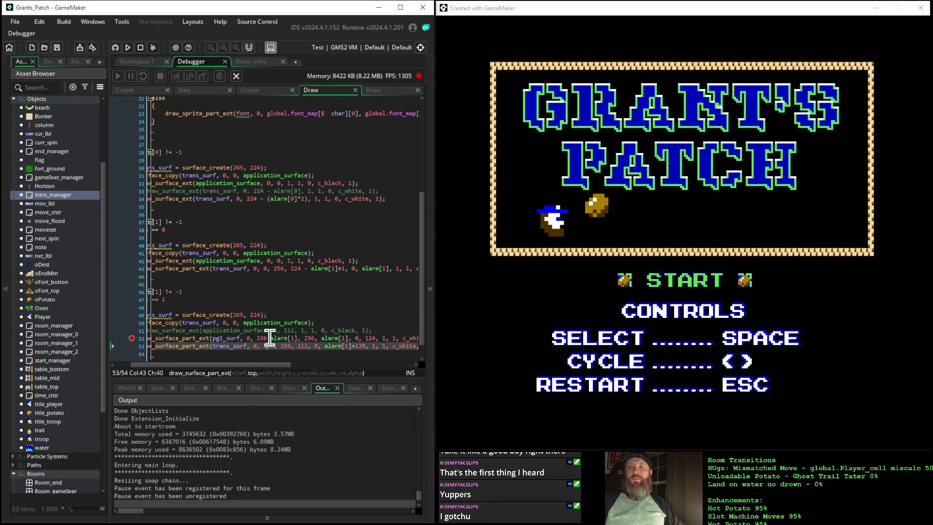
{"action": "key", "text": "Right"}
{"action": "key", "text": "Right"}
{"action": "key", "text": "Right"}
{"action": "key", "text": "BackSpace"}
{"action": "type", "text": "6"}
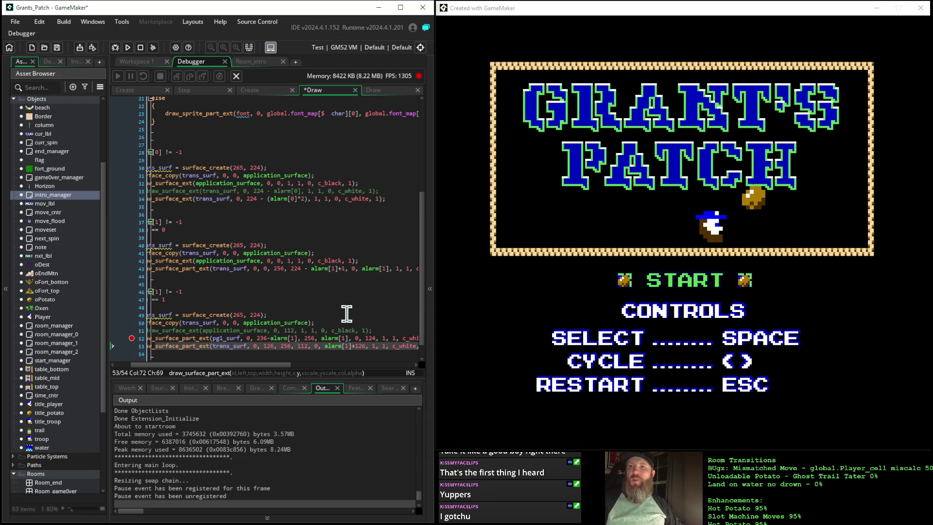
{"action": "left_click", "coordinate": [271, 346]}
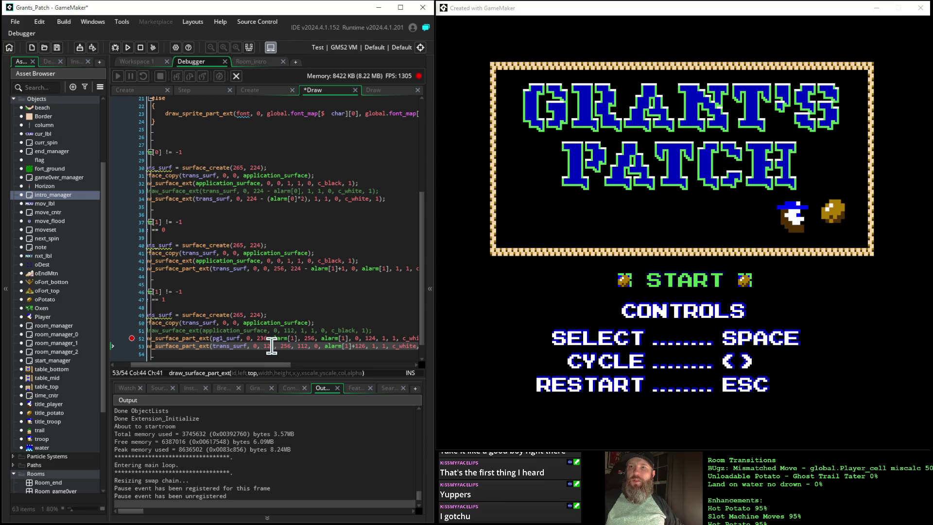
{"action": "mouse_move", "coordinate": [272, 365]}
{"action": "left_mouse_down"}
{"action": "mouse_move", "coordinate": [294, 366]}
{"action": "mouse_move", "coordinate": [298, 352]}
{"action": "left_mouse_up"}
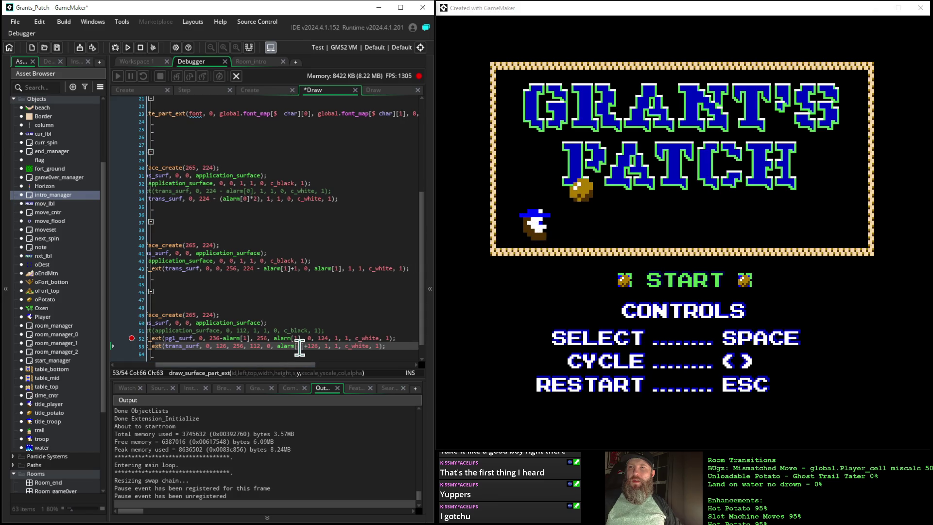
{"action": "left_click", "coordinate": [255, 346]}
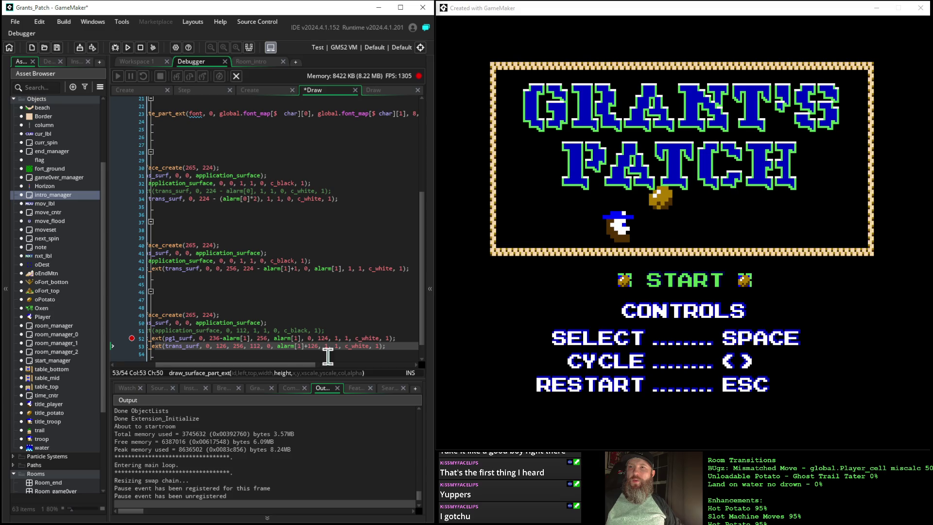
{"action": "key", "text": "Right"}
{"action": "key", "text": "Right"}
{"action": "key", "text": "BackSpace"}
{"action": "type", "text": "4"}
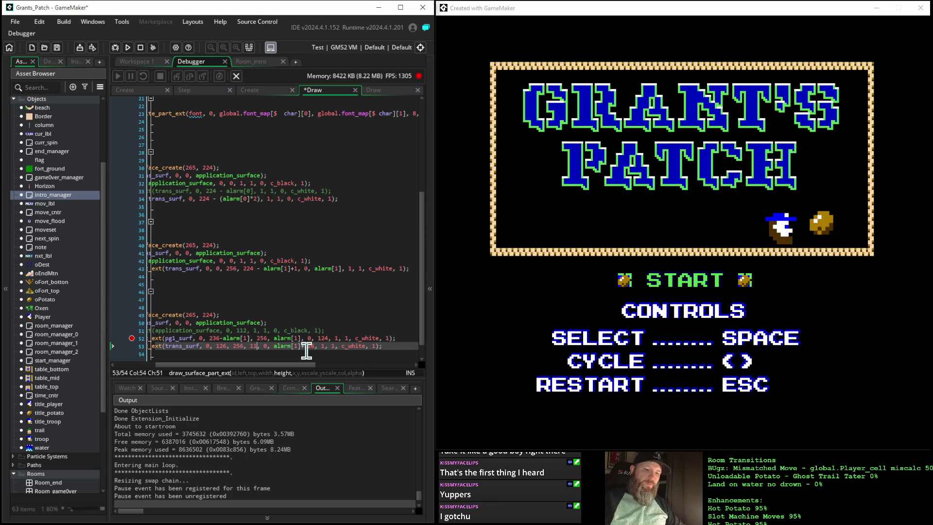
{"action": "left_click", "coordinate": [128, 47]}
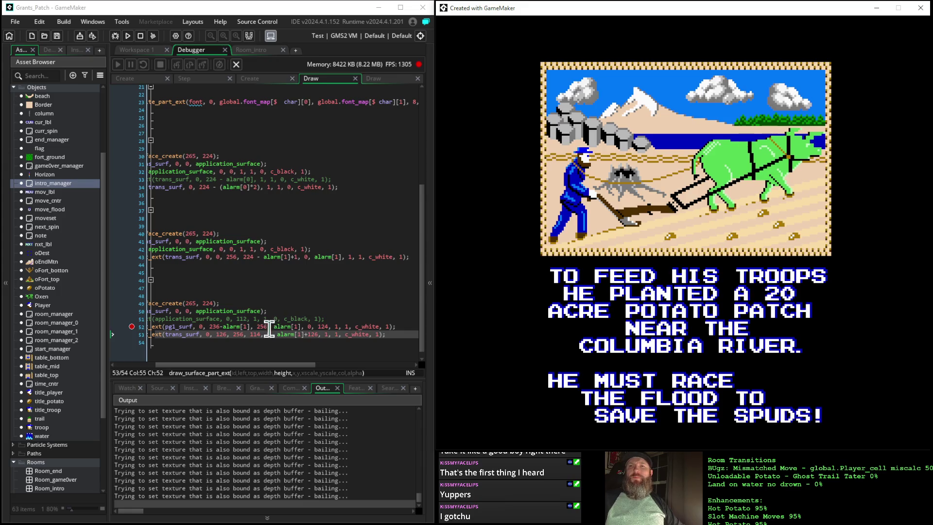
Step: Undo line 53's height back to 112 and rerun with the revised values
{"action": "left_click_drag", "start_coordinate": [263, 366], "coordinate": [237, 365]}
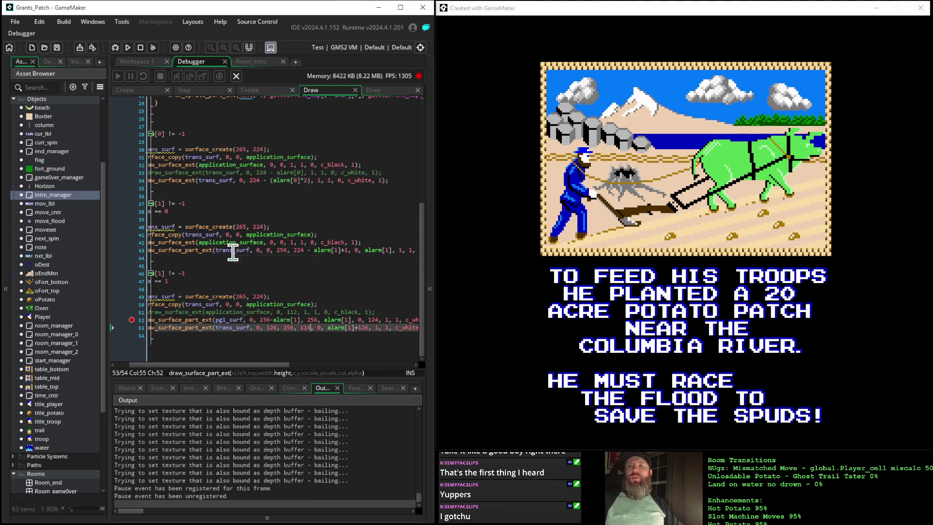
{"action": "left_click", "coordinate": [281, 342]}
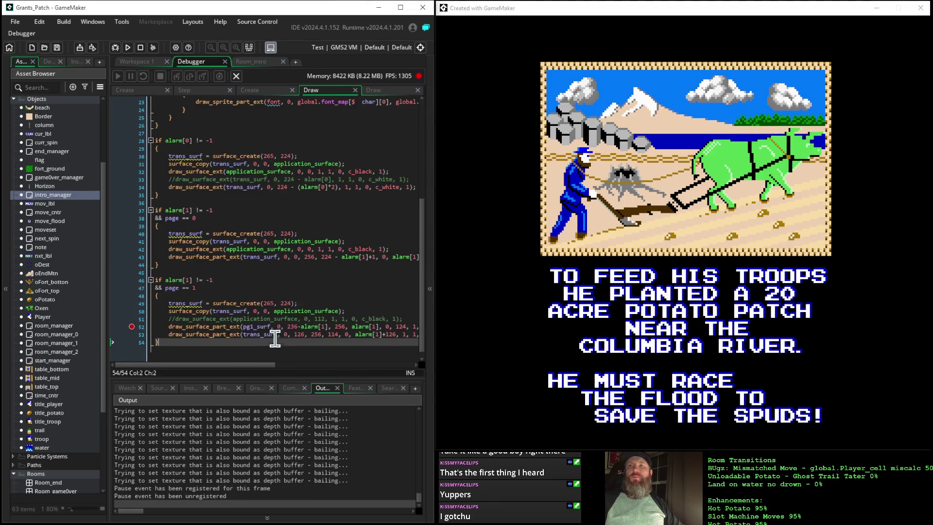
{"action": "key", "text": "ctrl+z"}
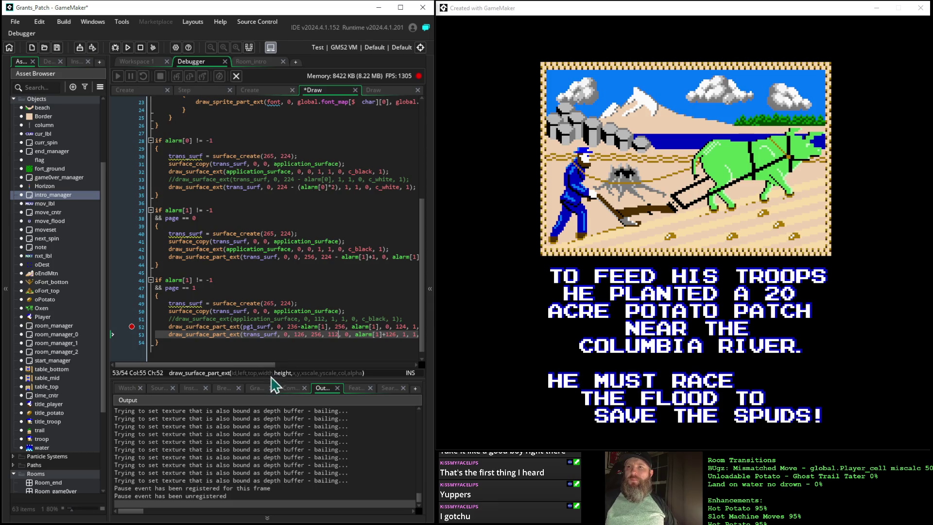
{"action": "mouse_move", "coordinate": [264, 368]}
{"action": "left_mouse_down"}
{"action": "mouse_move", "coordinate": [316, 378]}
{"action": "mouse_move", "coordinate": [317, 370]}
{"action": "left_mouse_up"}
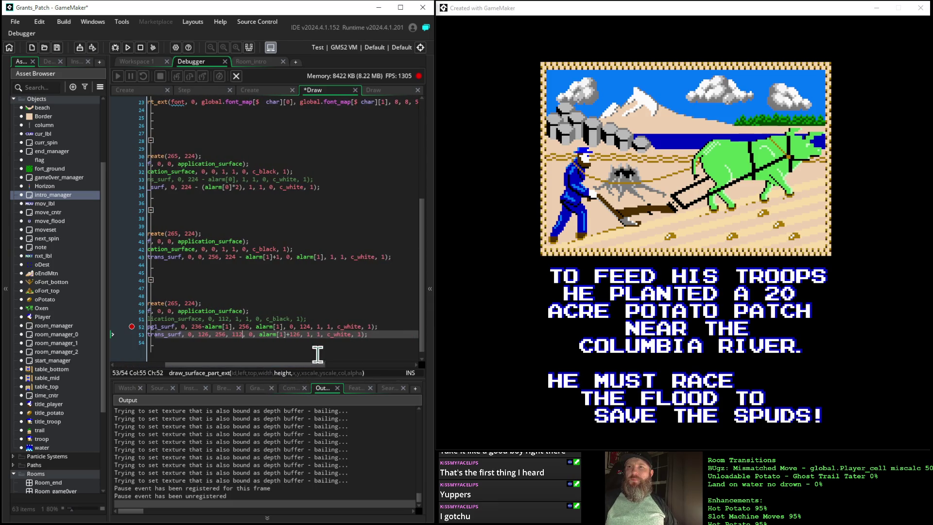
{"action": "left_click", "coordinate": [307, 326]}
{"action": "type", "text": "6"}
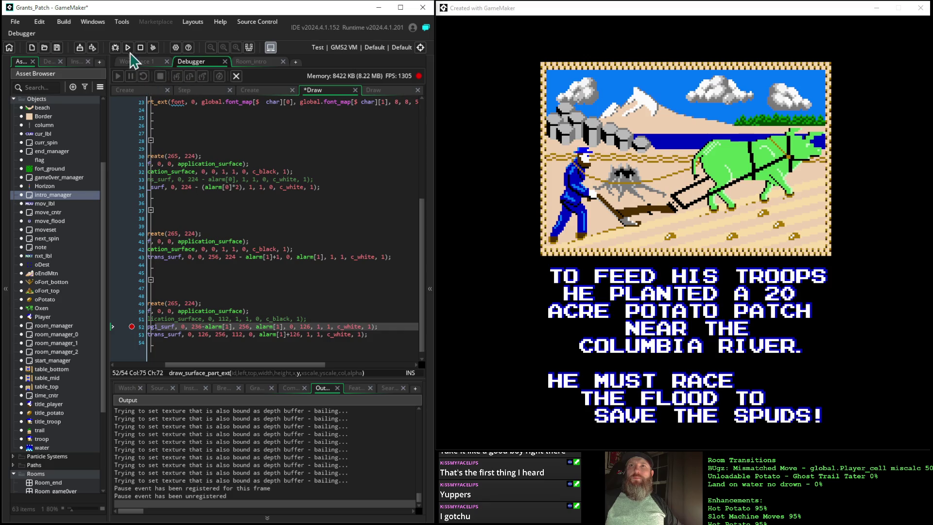
{"action": "left_click", "coordinate": [128, 47]}
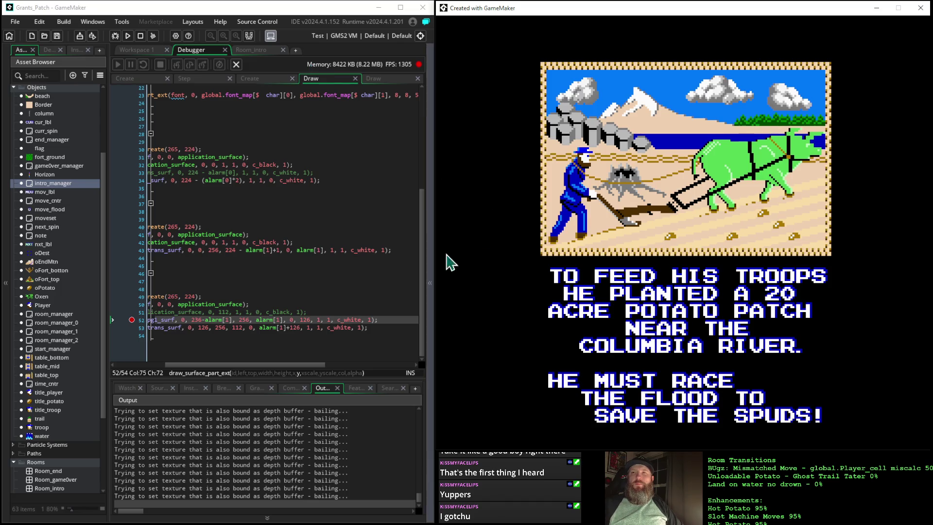
Step: Change line 53's trans_surf y to alarm[1]+124, rebuild, and start the intro to watch the wipe
{"action": "key", "text": "F10"}
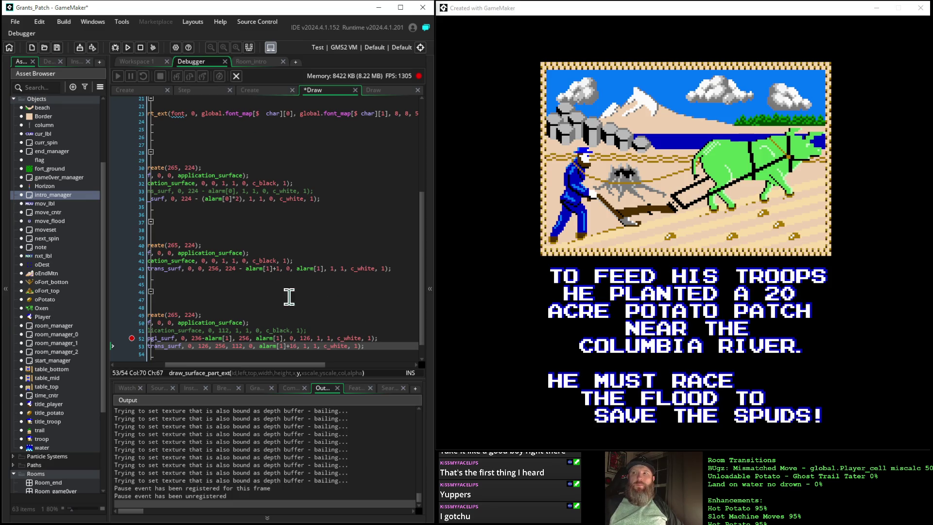
{"action": "left_click", "coordinate": [307, 338]}
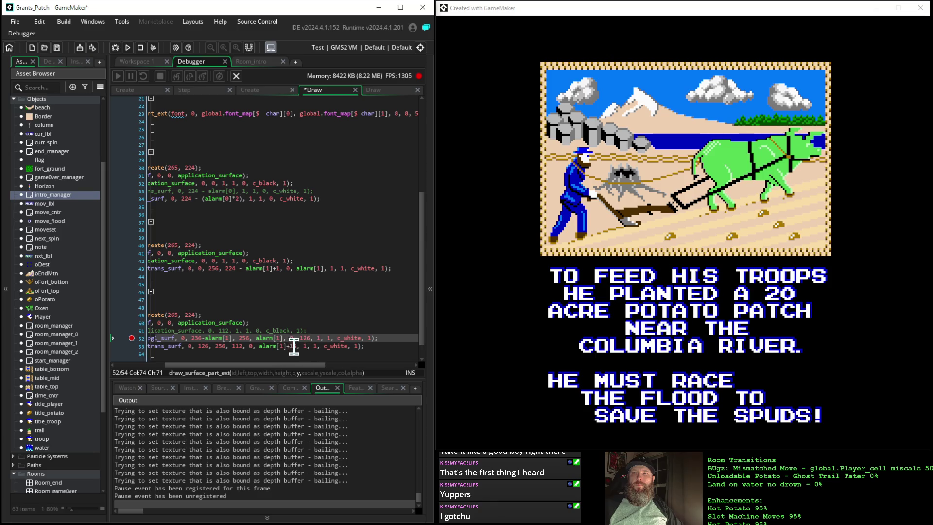
{"action": "left_click", "coordinate": [295, 346]}
{"action": "type", "text": "24"}
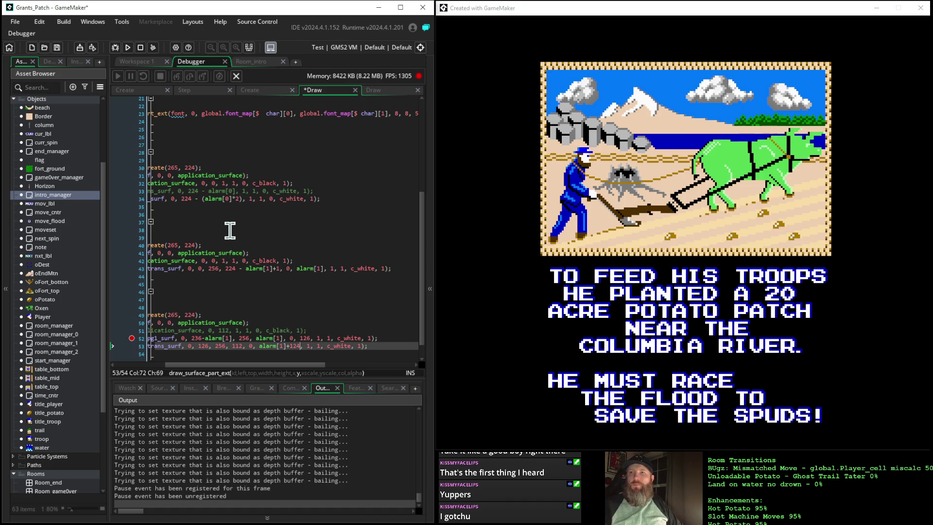
{"action": "left_click", "coordinate": [128, 47]}
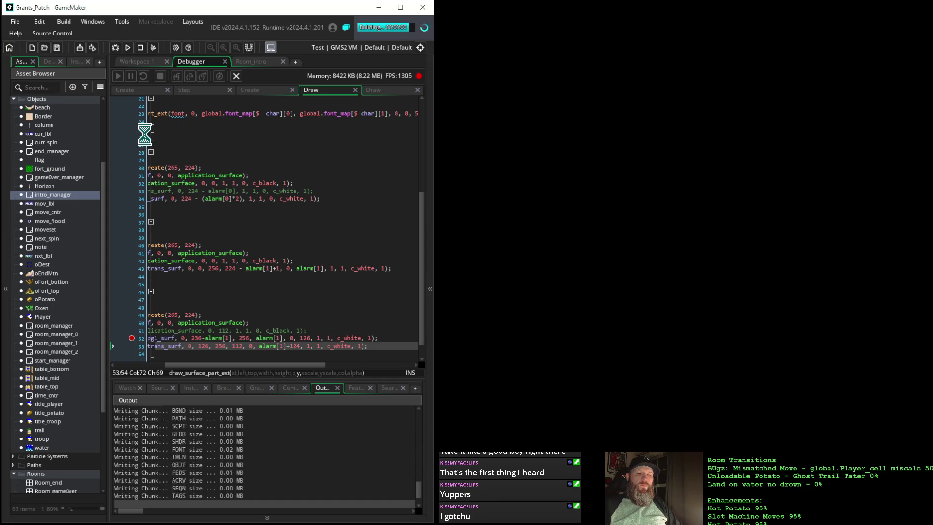
{"action": "key", "text": "space"}
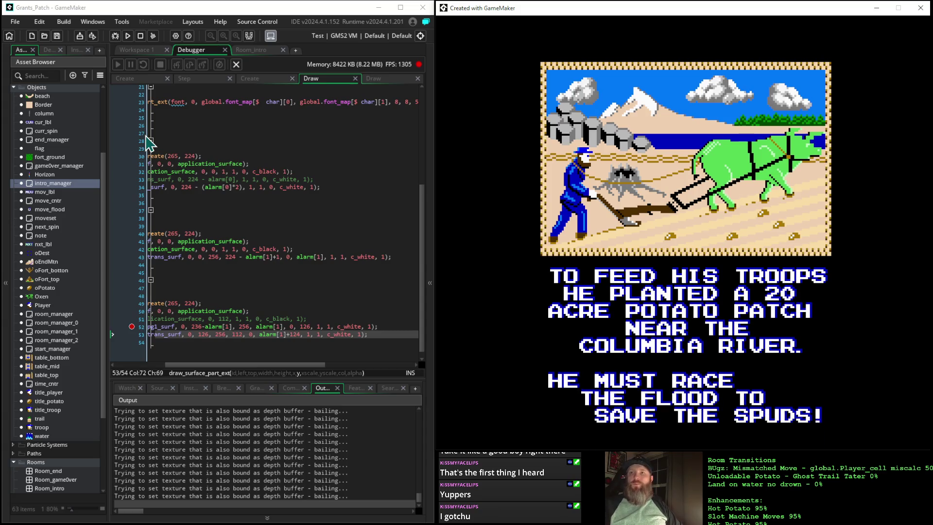
Step: Change the top offset of line 53's draw_surface_part_ext from 126 to 128
{"action": "left_click_drag", "start_coordinate": [191, 365], "coordinate": [143, 366]}
{"action": "mouse_move", "coordinate": [217, 310]}
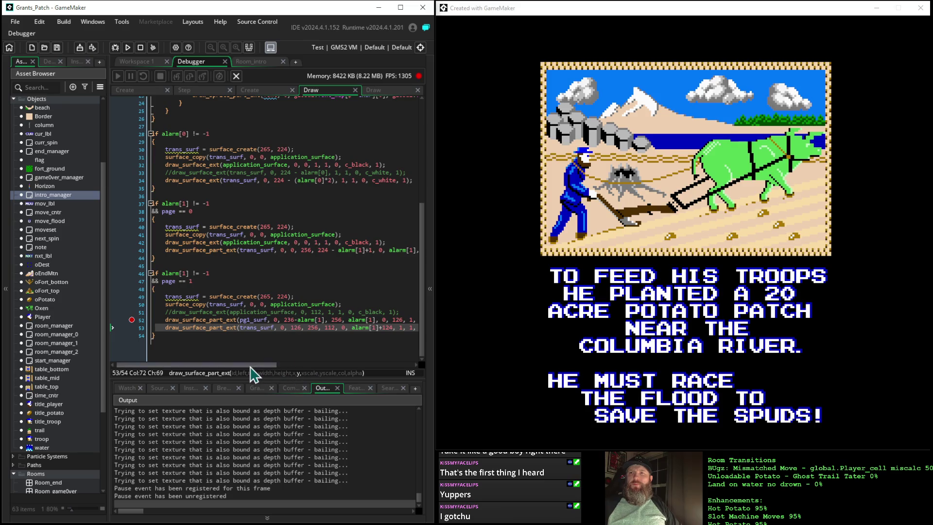
{"action": "left_click_drag", "start_coordinate": [251, 366], "coordinate": [274, 369]}
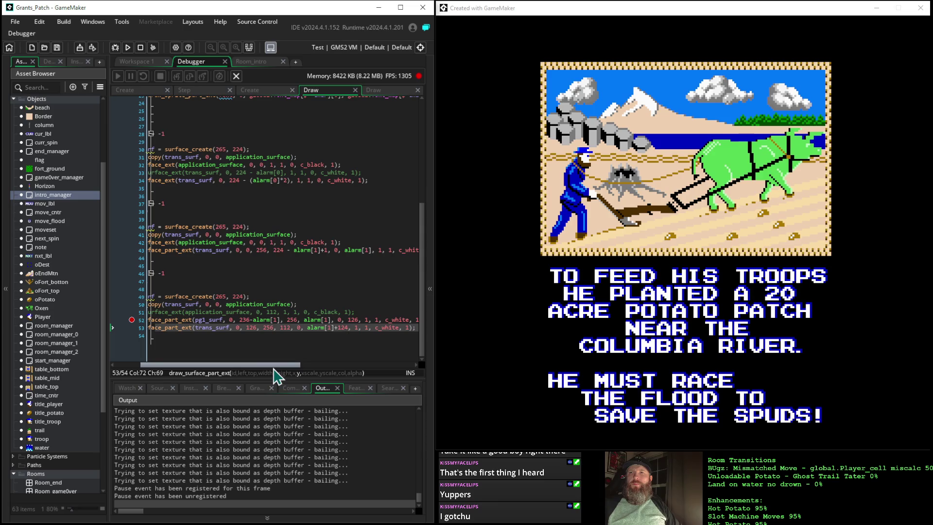
{"action": "left_click", "coordinate": [251, 329]}
{"action": "scroll", "coordinate": [251, 329], "scroll_direction": "up", "scroll_amount": 1}
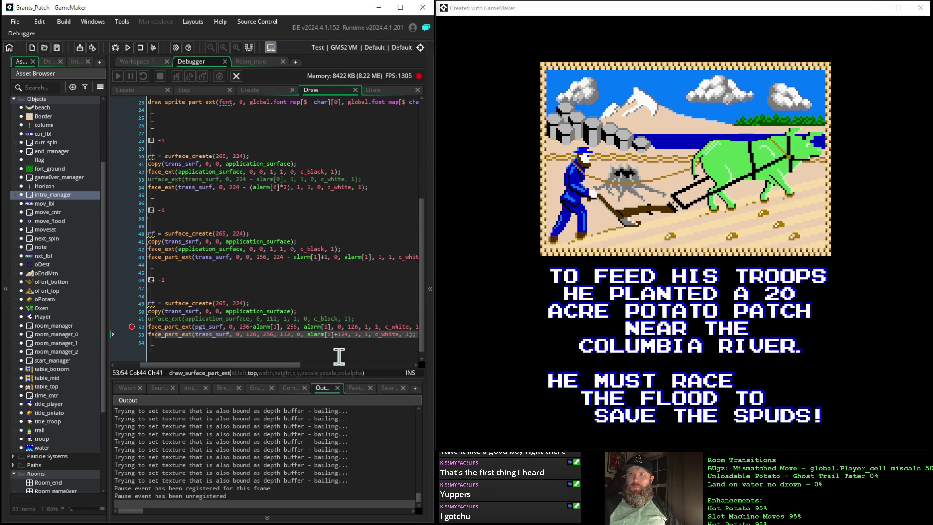
{"action": "key", "text": "BackSpace"}
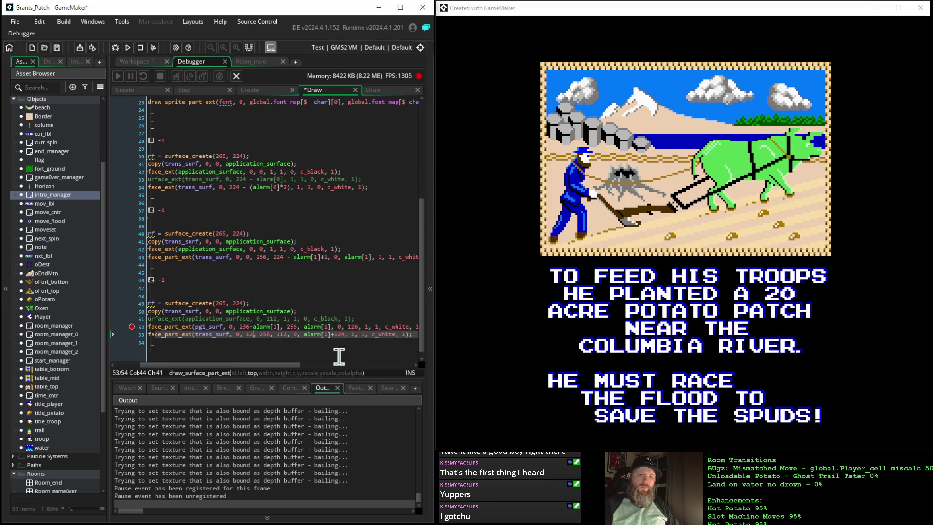
{"action": "type", "text": "8"}
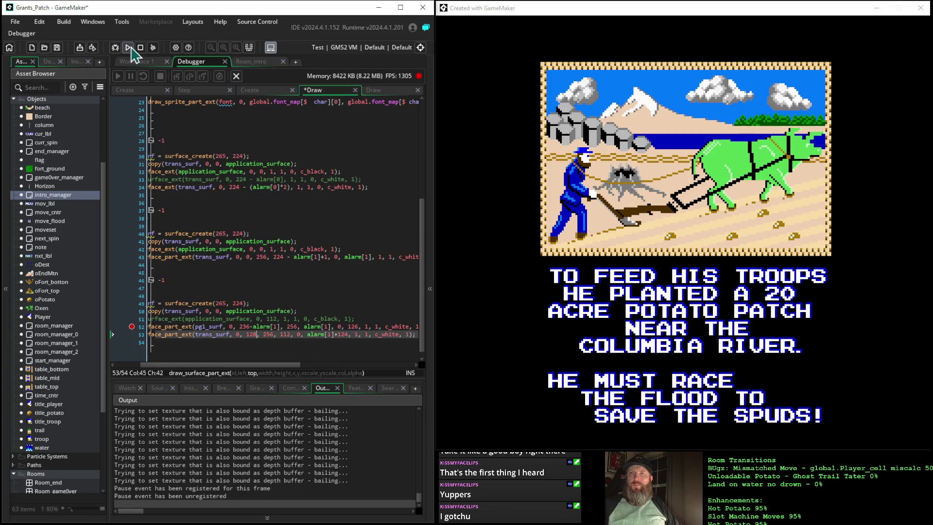
Step: Rebuild and run the game with the 128 offset, then return to the Draw code
{"action": "left_click", "coordinate": [129, 47]}
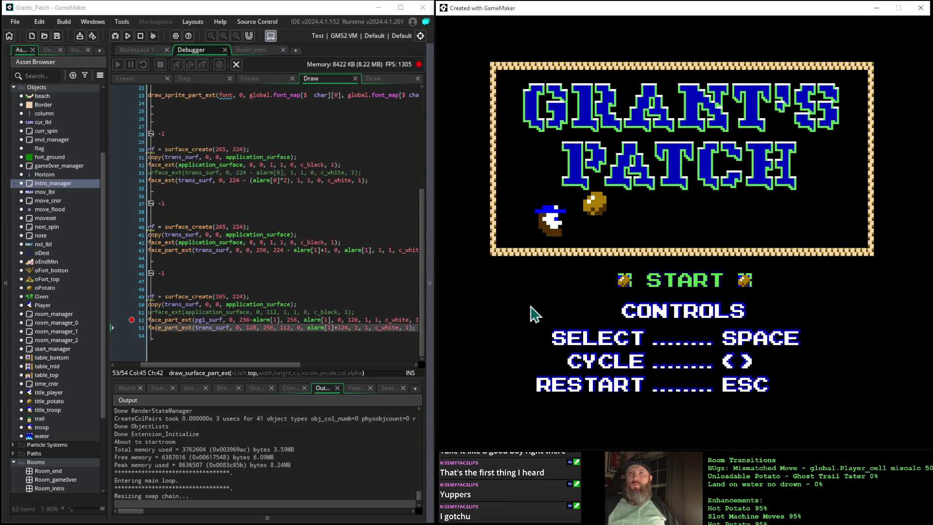
{"action": "left_click", "coordinate": [255, 320]}
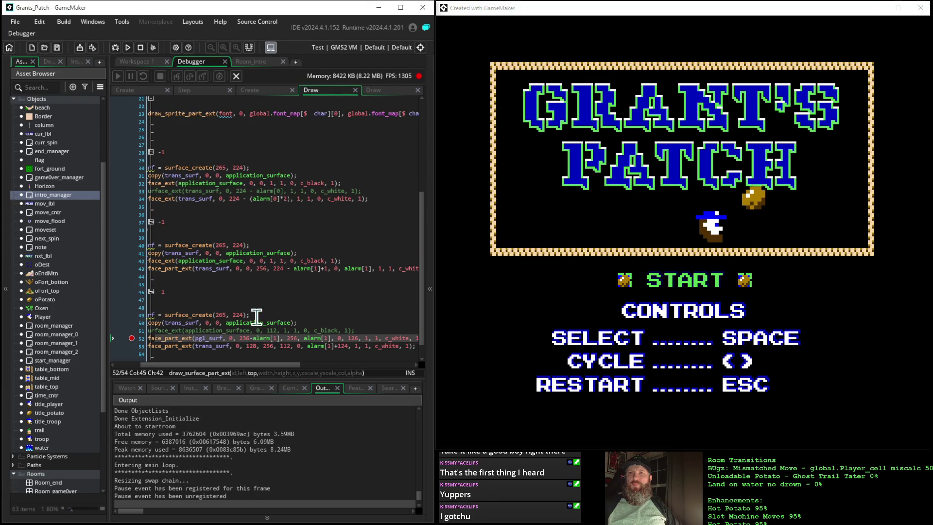
{"action": "scroll", "coordinate": [290, 241], "scroll_direction": "down", "scroll_amount": 1}
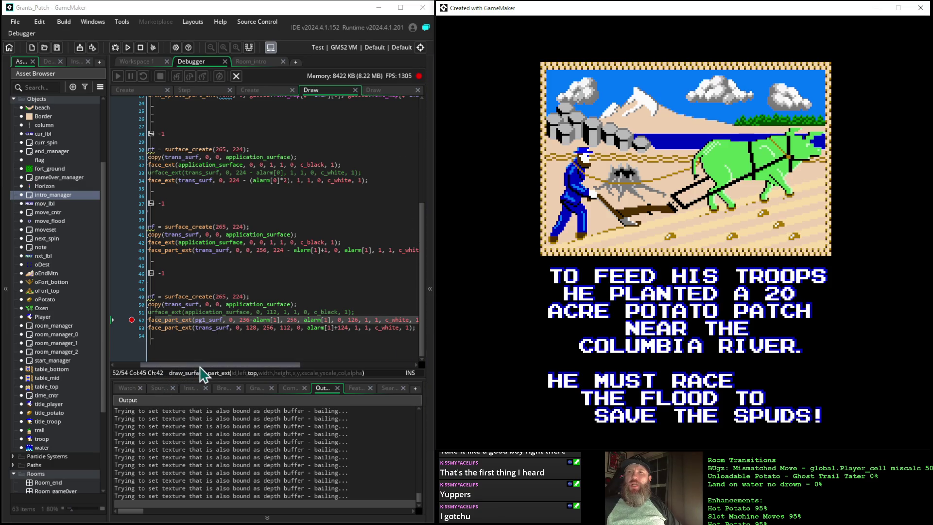
Step: Set line 53's y to alarm[1]+126, rebuild, and start the intro from the title screen
{"action": "left_click_drag", "start_coordinate": [200, 366], "coordinate": [159, 364]}
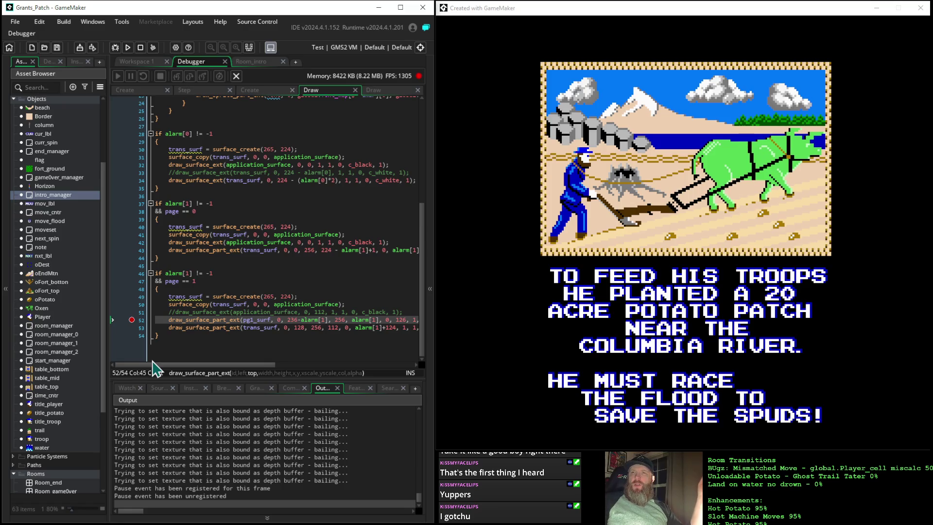
{"action": "left_click_drag", "start_coordinate": [235, 366], "coordinate": [268, 372]}
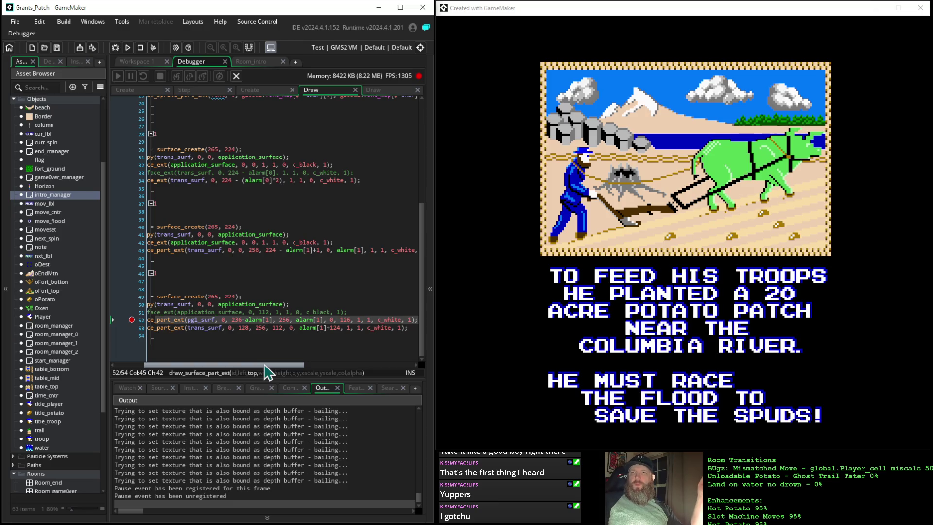
{"action": "left_click", "coordinate": [341, 328]}
{"action": "type", "text": "6"}
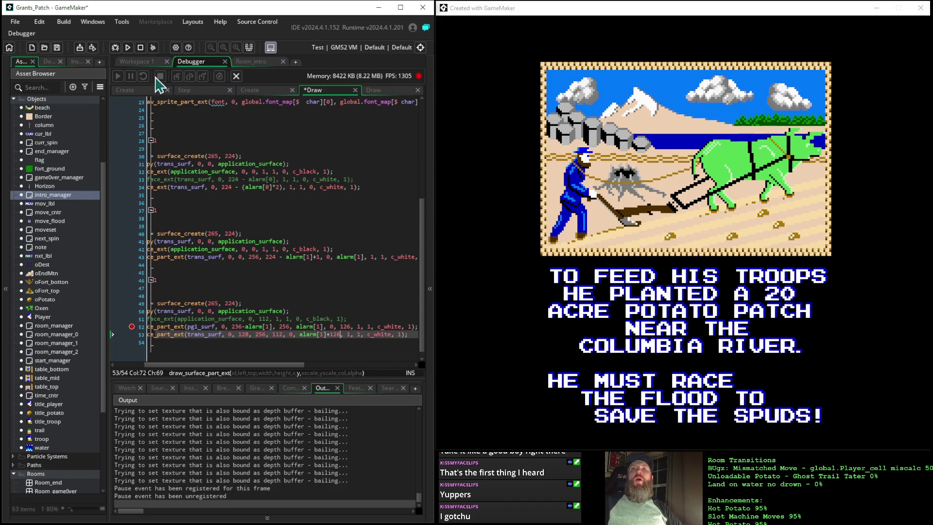
{"action": "left_click", "coordinate": [127, 49]}
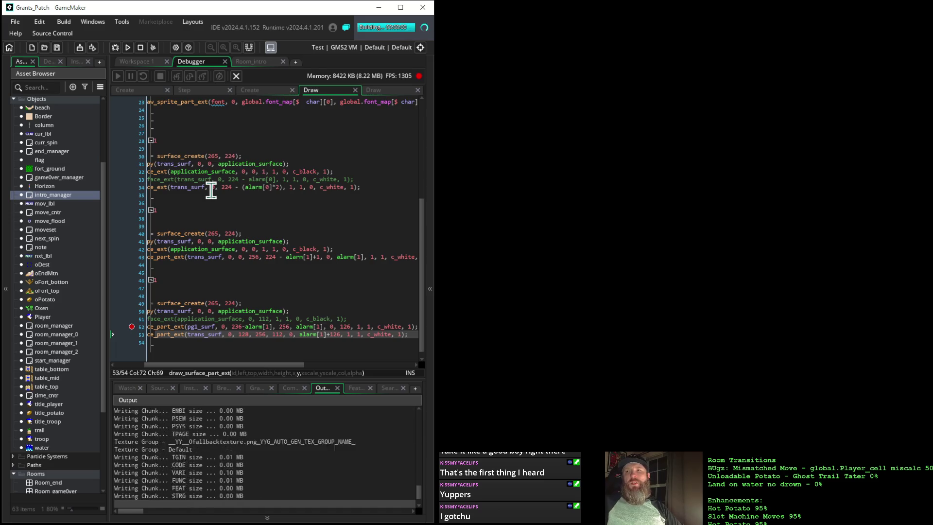
{"action": "key", "text": "space"}
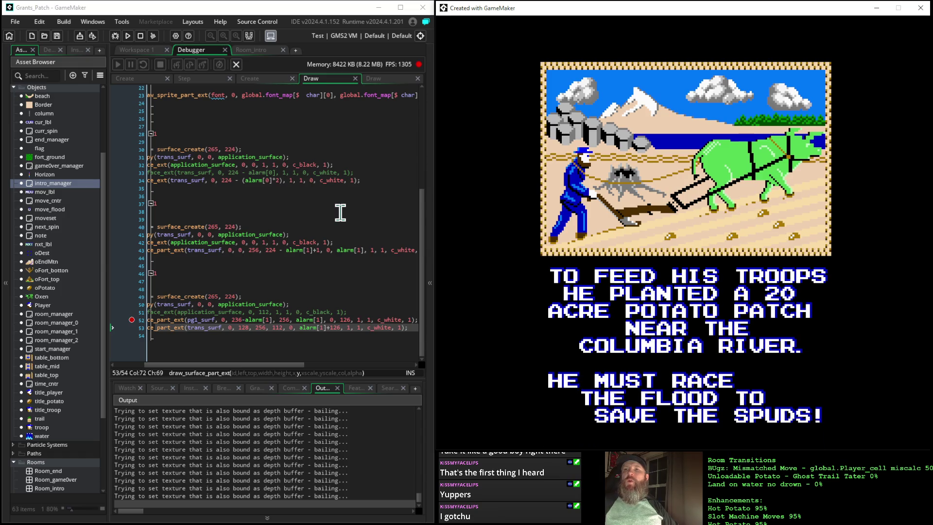
Step: Change line 52's pg1_surf source offset from 236 to 240-alarm[1] and rerun the game
{"action": "left_click", "coordinate": [248, 331]}
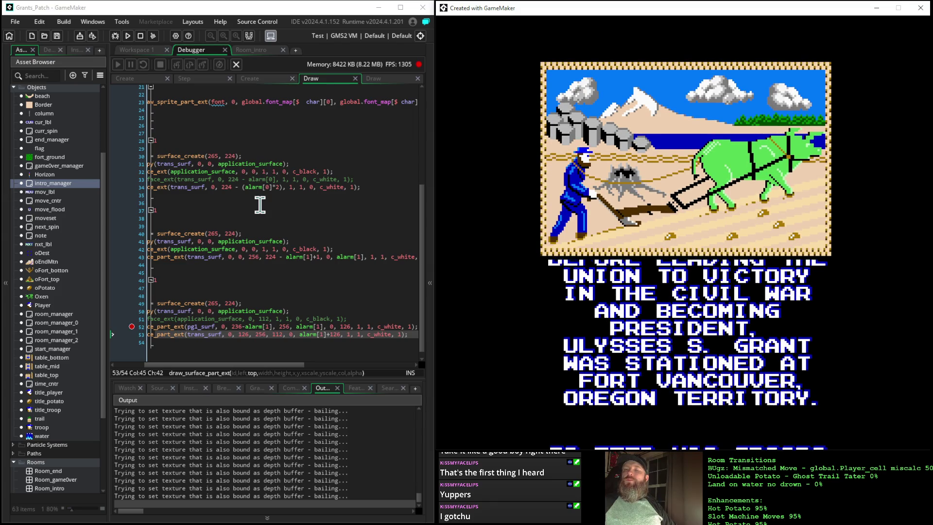
{"action": "scroll", "coordinate": [260, 205], "scroll_direction": "up", "scroll_amount": 1}
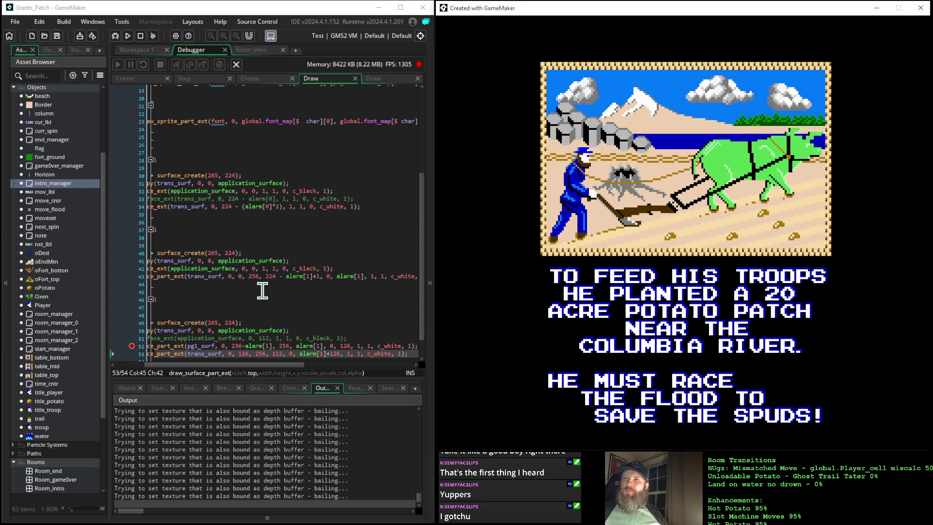
{"action": "scroll", "coordinate": [263, 290], "scroll_direction": "down", "scroll_amount": 1}
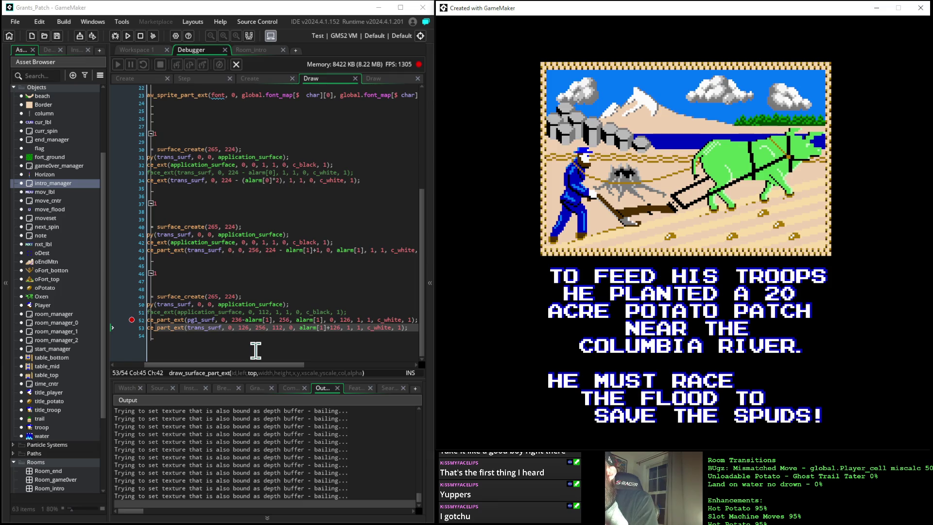
{"action": "left_click", "coordinate": [241, 319]}
{"action": "key", "text": "BackSpace"}
{"action": "key", "text": "BackSpace"}
{"action": "type", "text": "40"}
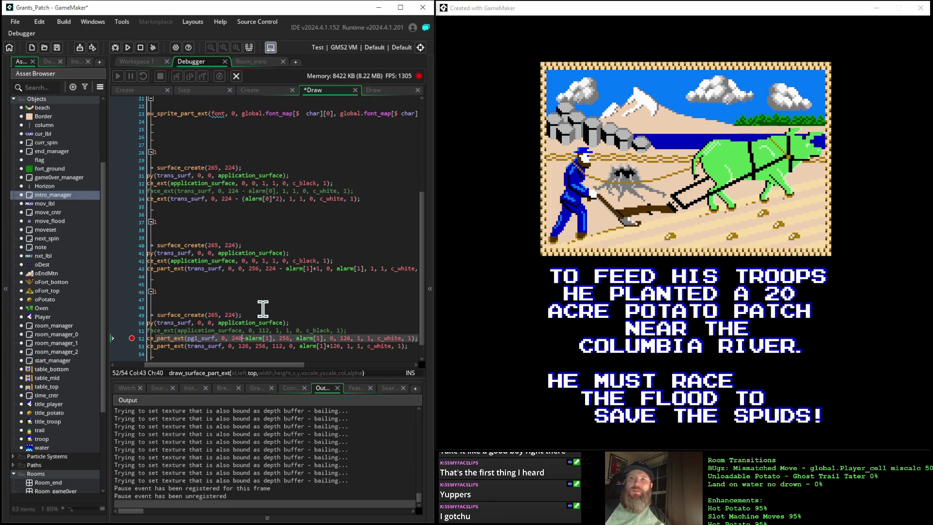
{"action": "left_click", "coordinate": [127, 47]}
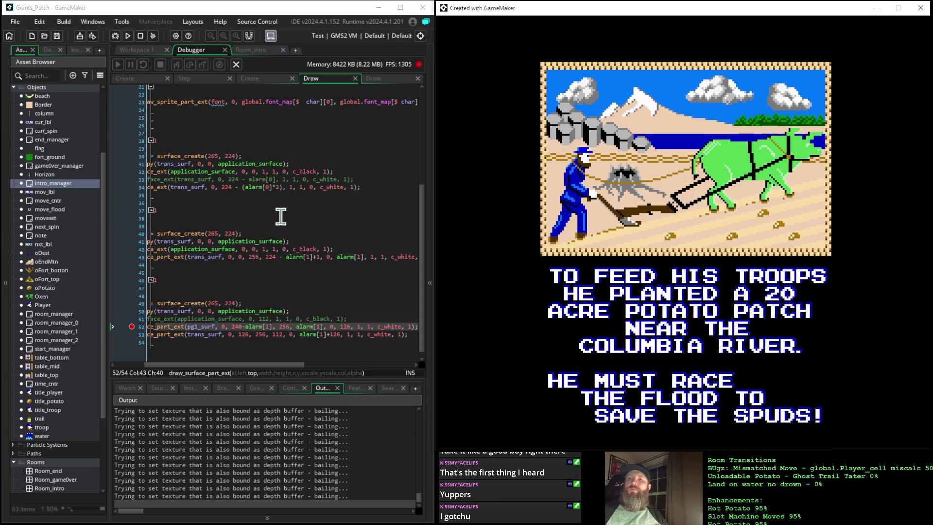
Step: Change line 52's source offset from 240 to 238-alarm[1] and rerun the game
{"action": "left_click", "coordinate": [242, 327]}
{"action": "key", "text": "BackSpace"}
{"action": "key", "text": "BackSpace"}
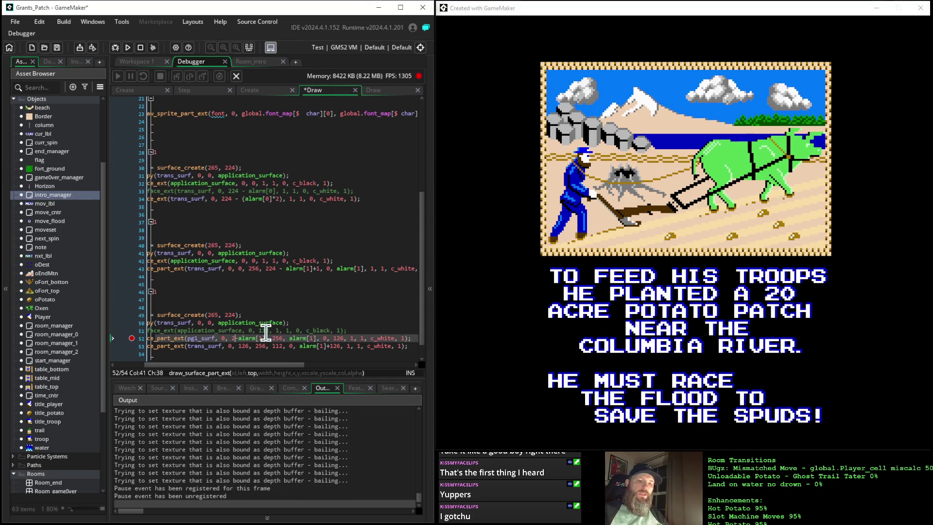
{"action": "type", "text": "38"}
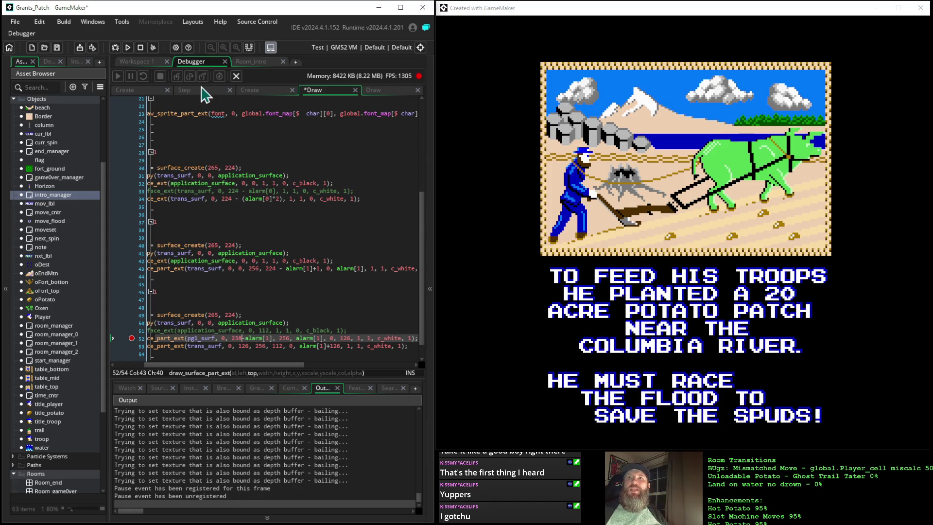
{"action": "left_click", "coordinate": [128, 47]}
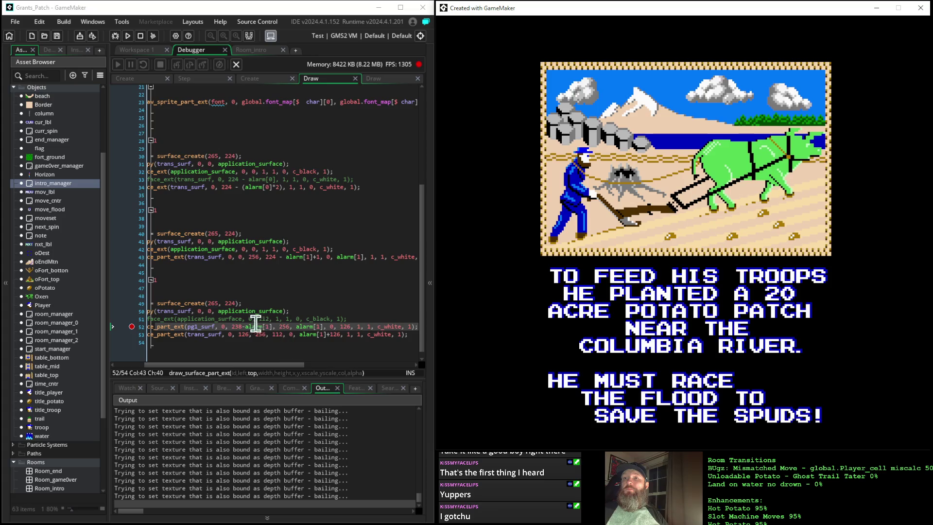
Step: Rerun the game once more to recheck the text-page wipe with the 238 offset
{"action": "left_click", "coordinate": [242, 326]}
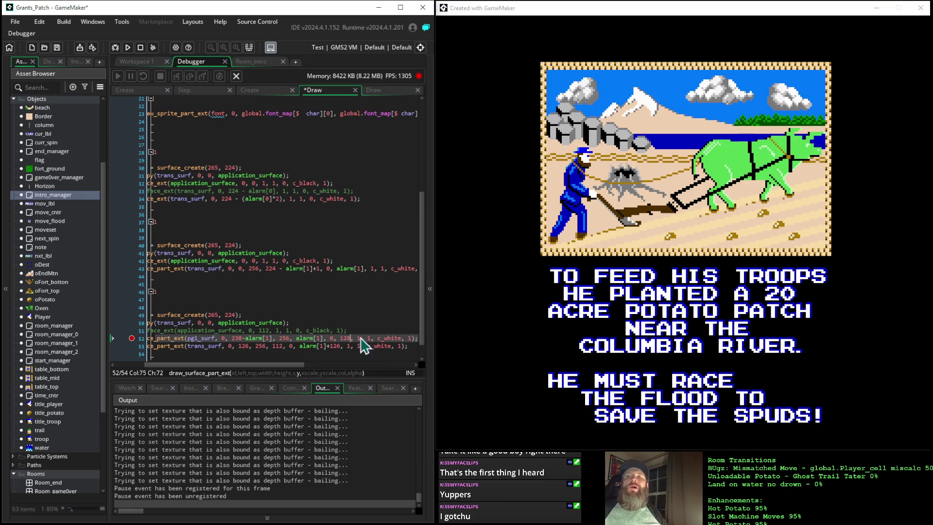
{"action": "left_click", "coordinate": [120, 49]}
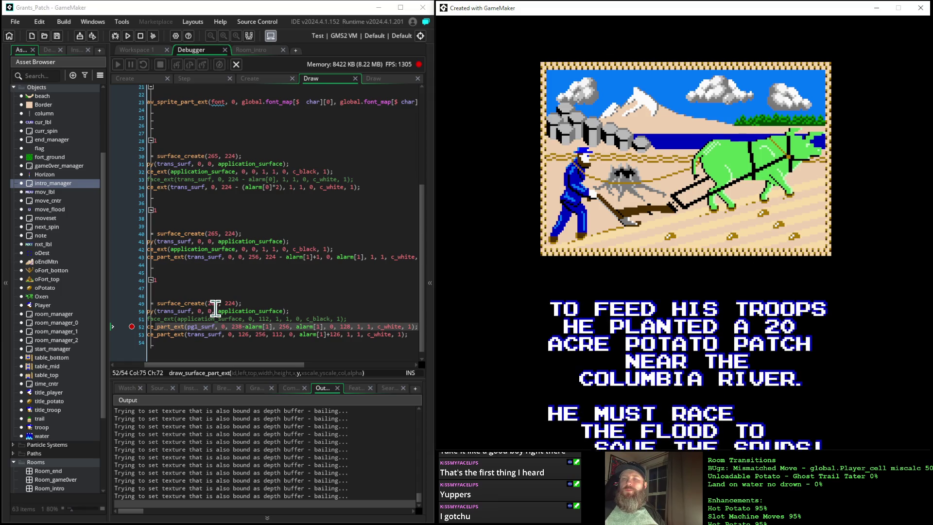
{"action": "left_click", "coordinate": [351, 326]}
{"action": "type", "text": "4"}
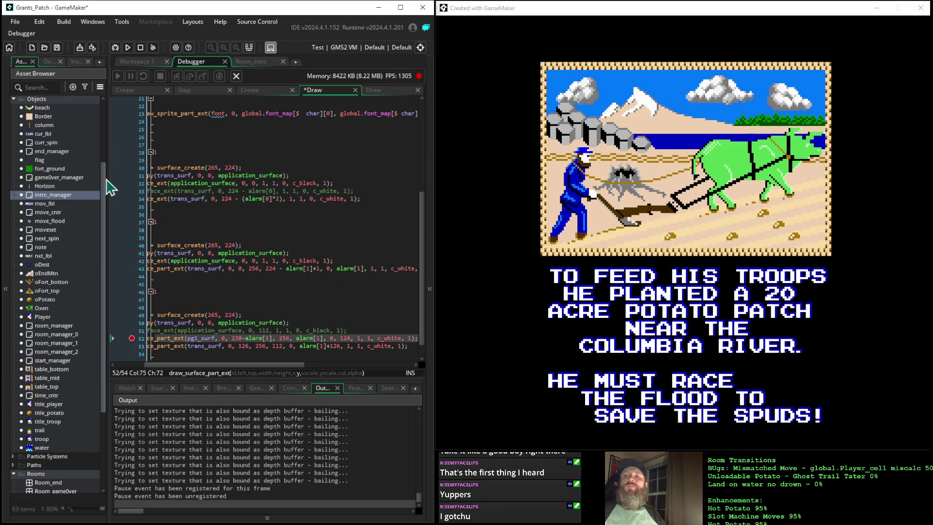
Step: Rerun the game with line 52's y at 124, then inspect the alarm[1] arguments in the code
{"action": "left_click", "coordinate": [127, 47]}
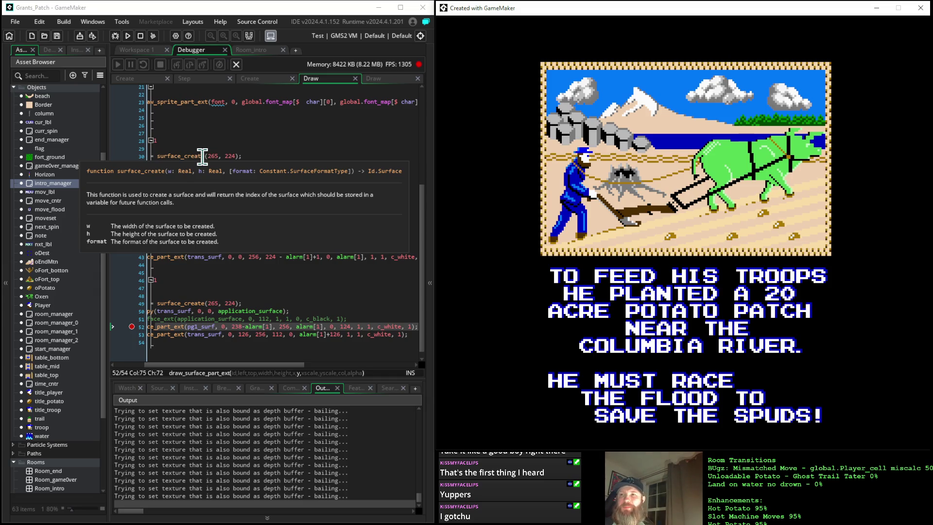
{"action": "left_click", "coordinate": [345, 325]}
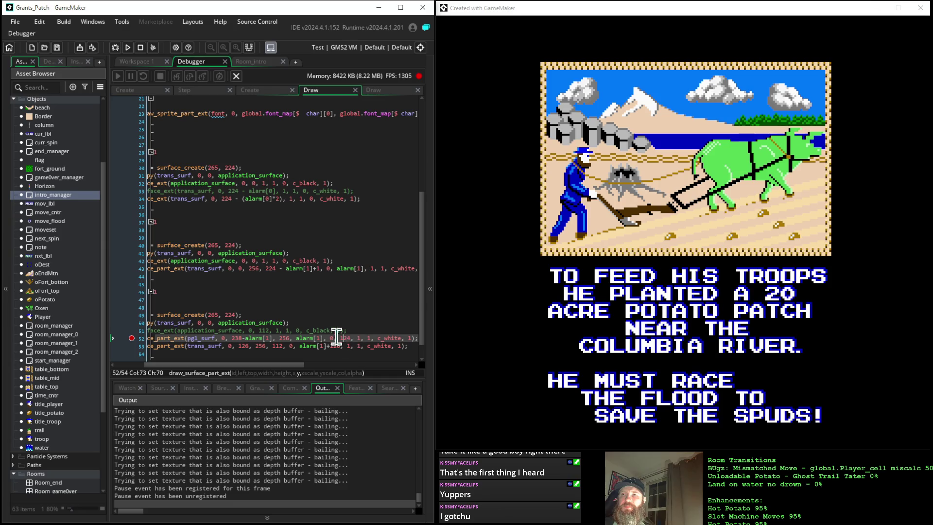
{"action": "left_click", "coordinate": [307, 338]}
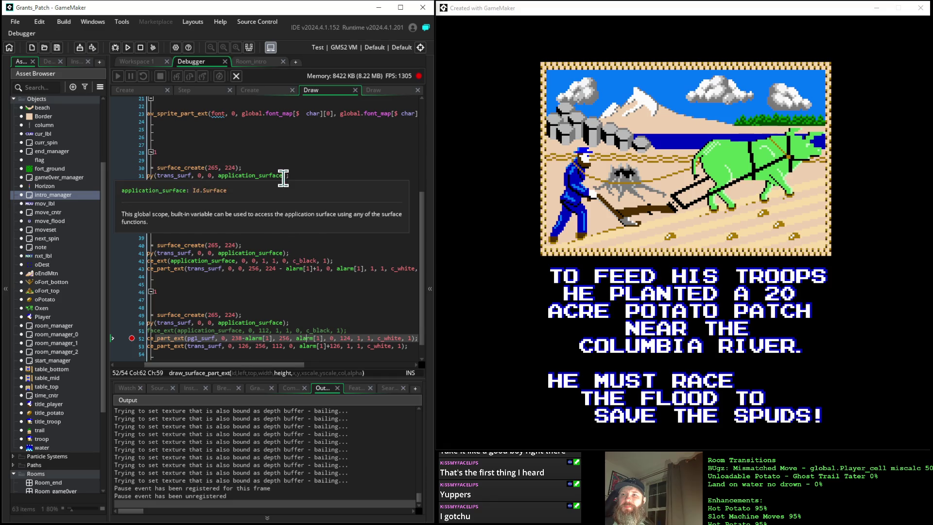
{"action": "scroll", "coordinate": [282, 178], "scroll_direction": "down", "scroll_amount": 1}
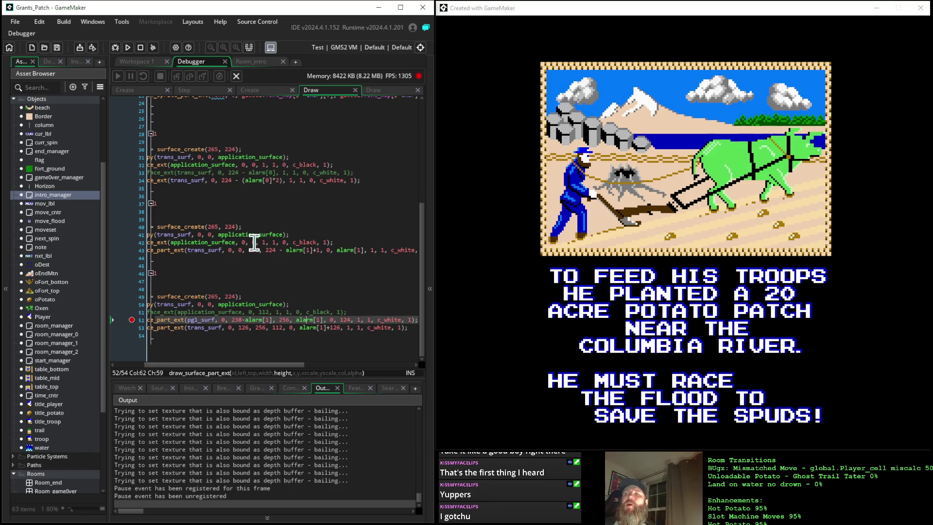
Step: Rebuild and launch the game three times to check the wipe with the current offsets
{"action": "scroll", "coordinate": [254, 241], "scroll_direction": "up", "scroll_amount": 1}
{"action": "key", "text": "Right"}
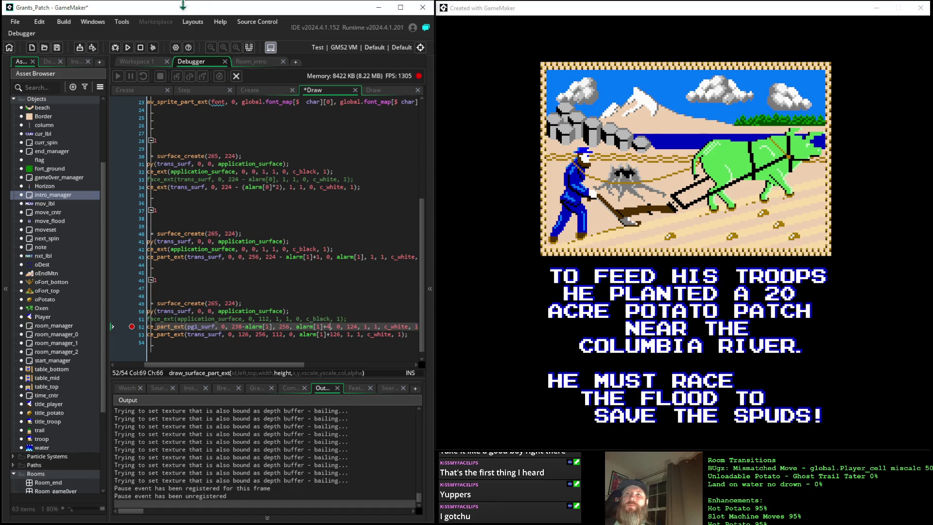
{"action": "left_click", "coordinate": [126, 48]}
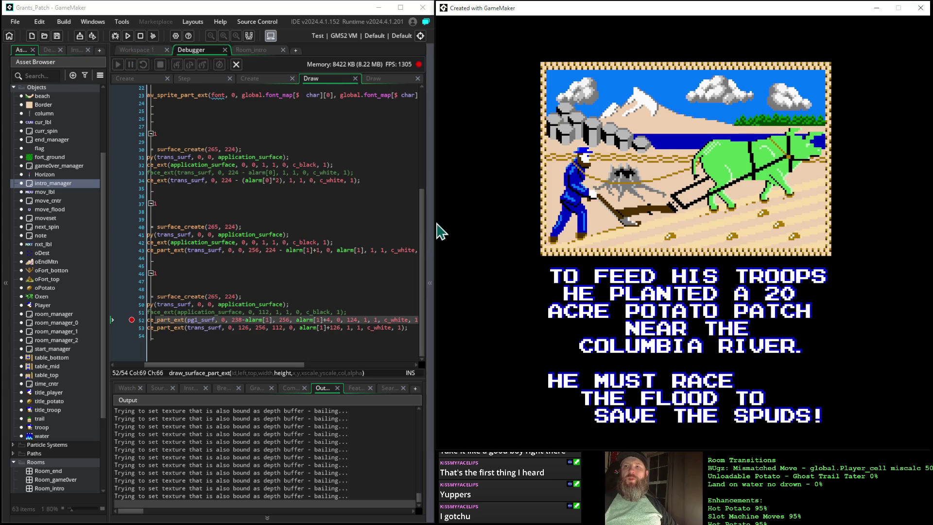
{"action": "left_click", "coordinate": [359, 319]}
{"action": "type", "text": "6"}
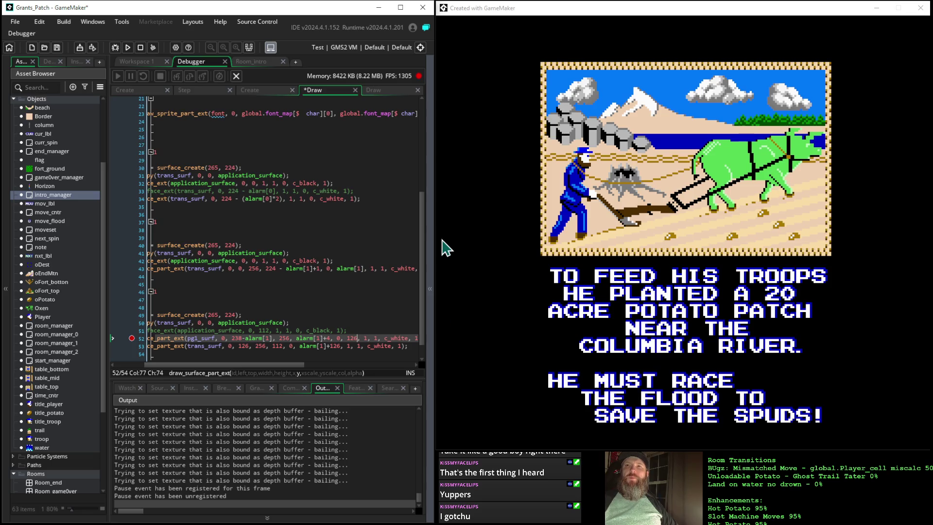
{"action": "left_click", "coordinate": [128, 47]}
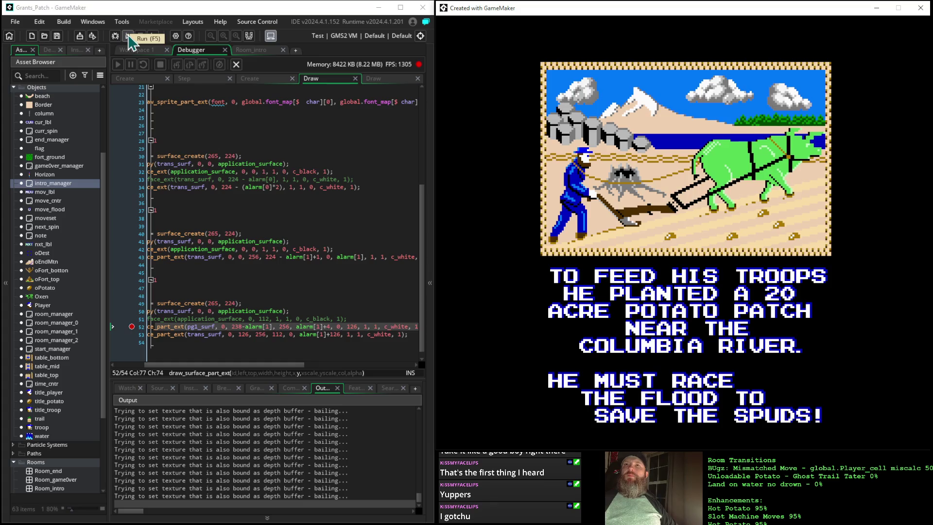
{"action": "left_click", "coordinate": [129, 37]}
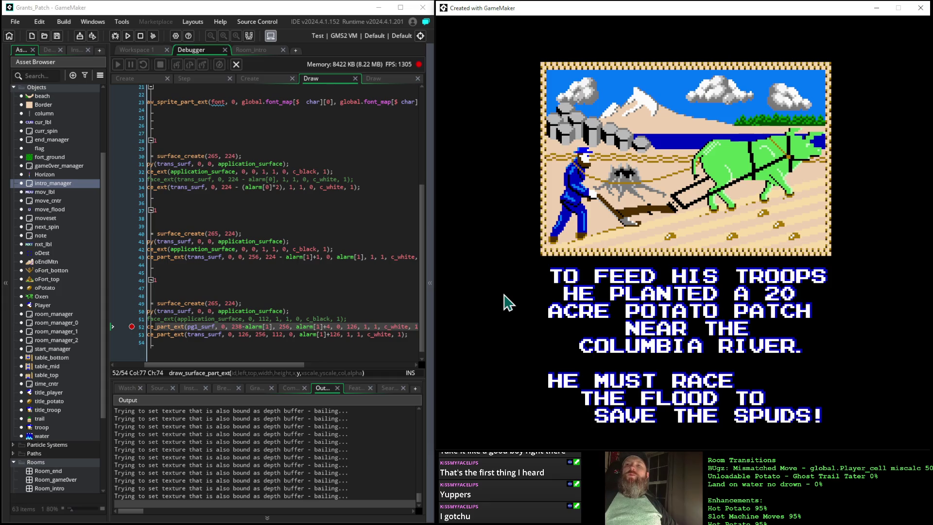
Step: Set line 52 to draw pg1_surf from 236-alarm[1] at y 128, then rerun the game
{"action": "left_click", "coordinate": [243, 327]}
{"action": "type", "text": "6"}
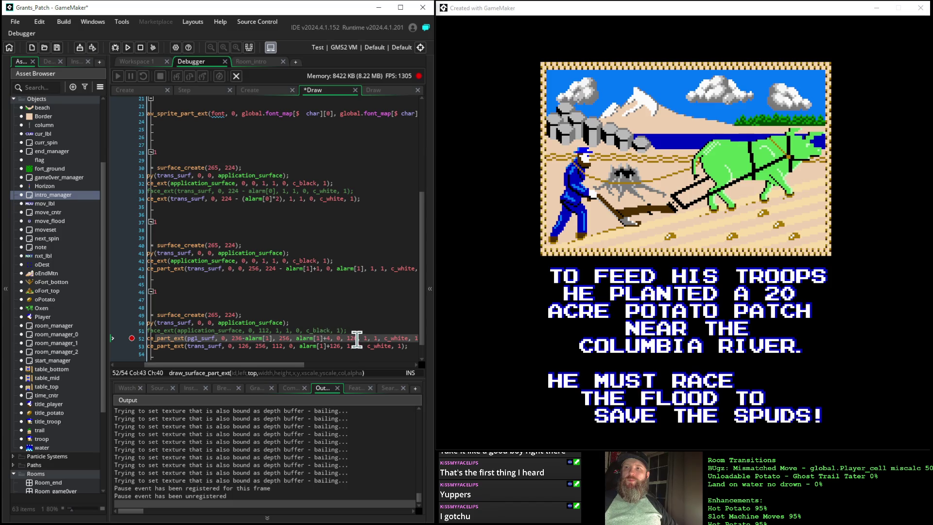
{"action": "left_click", "coordinate": [357, 338]}
{"action": "key", "text": "BackSpace"}
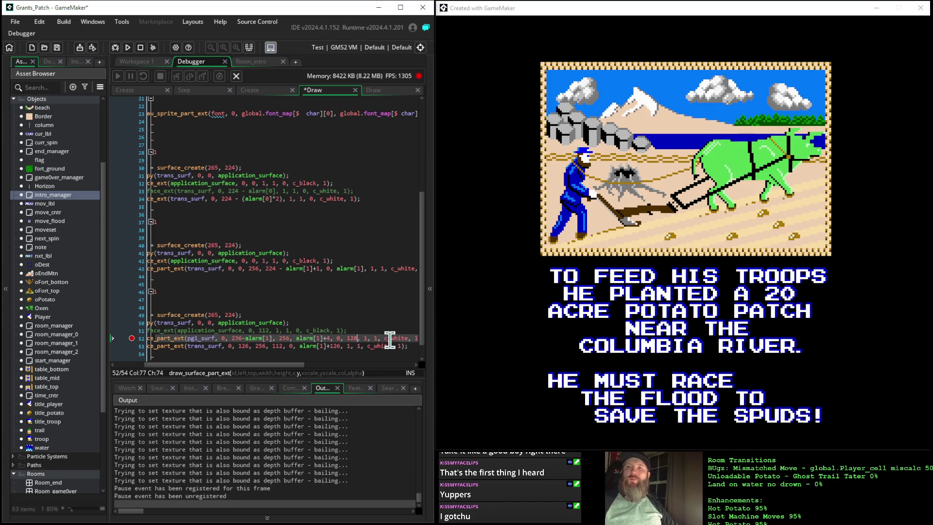
{"action": "left_click", "coordinate": [128, 48]}
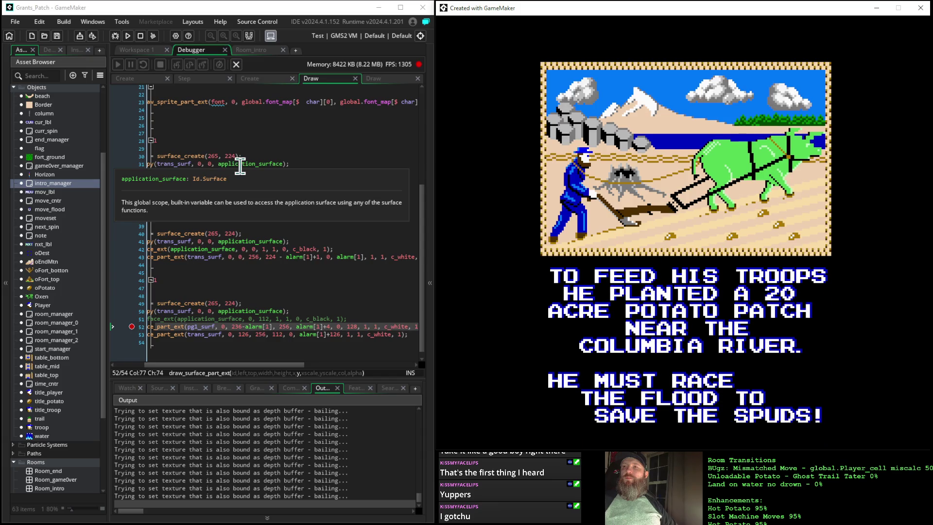
{"action": "left_click", "coordinate": [264, 287]}
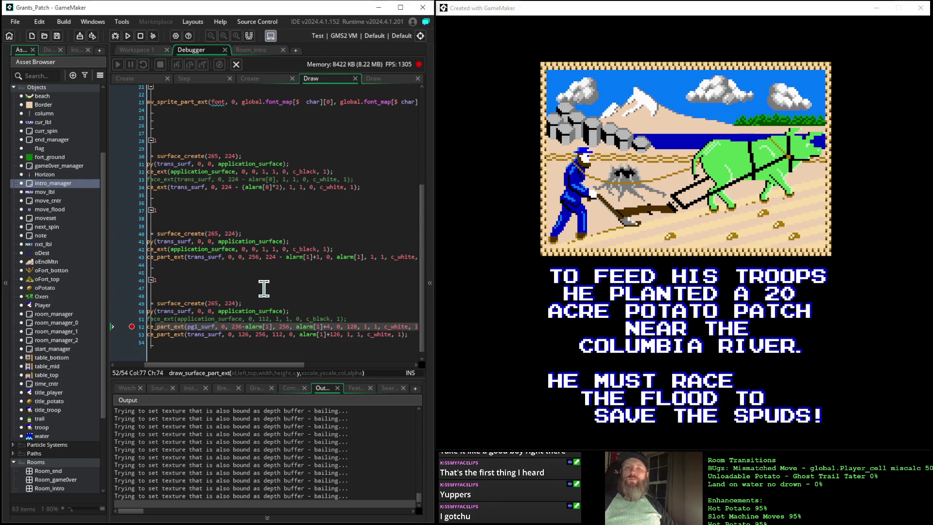
Step: Undo the last edits, restore 238-alarm[1], change line 52's y from 126 to 124, and rerun
{"action": "key", "text": "ctrl+z"}
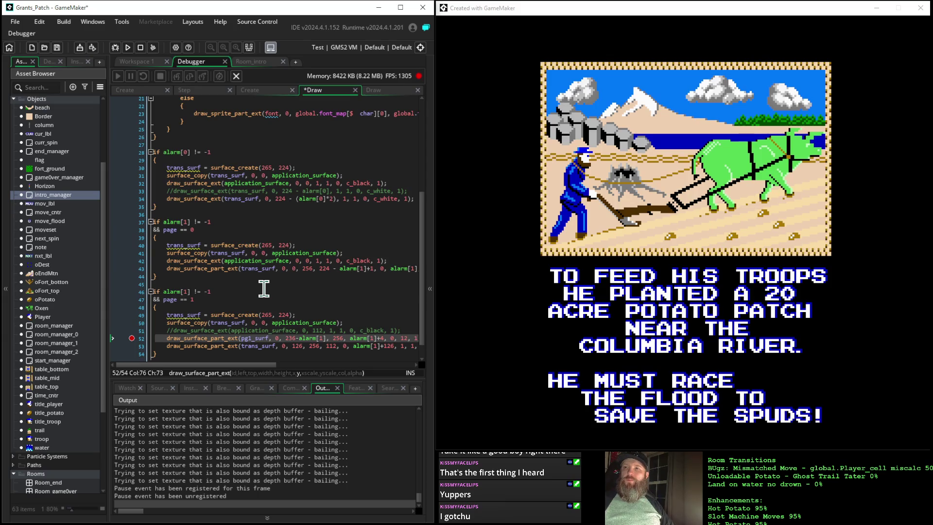
{"action": "type", "text": "8"}
{"action": "key", "text": "ctrl+z"}
{"action": "type", "text": "8"}
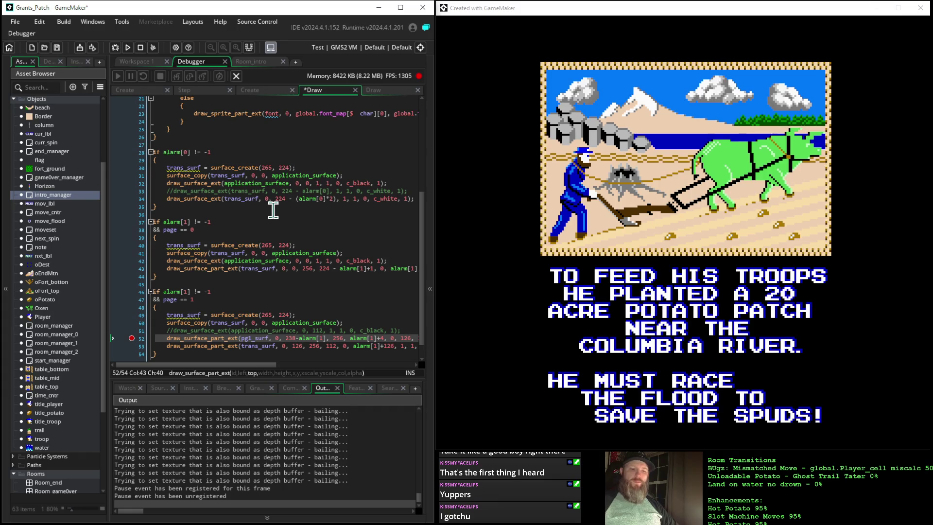
{"action": "key", "text": "Right"}
{"action": "key", "text": "Right"}
{"action": "key", "text": "Right"}
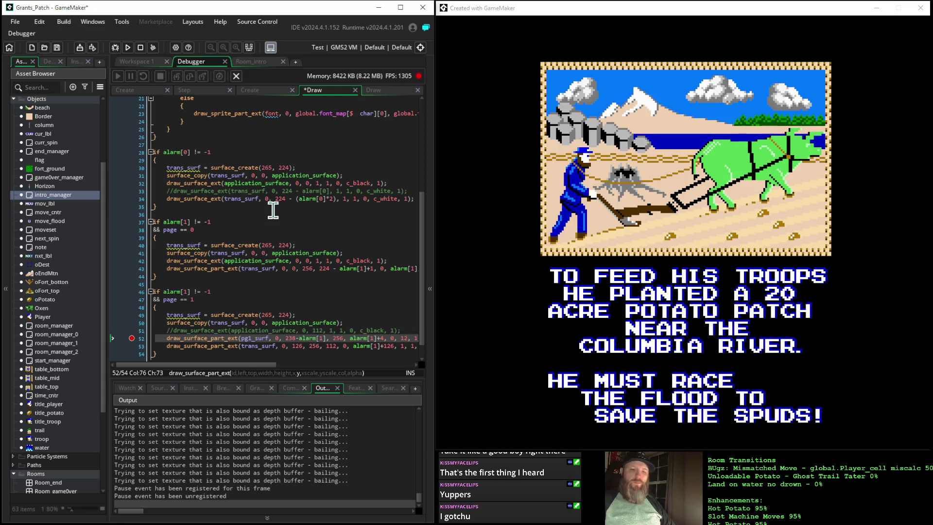
{"action": "key", "text": "Right"}
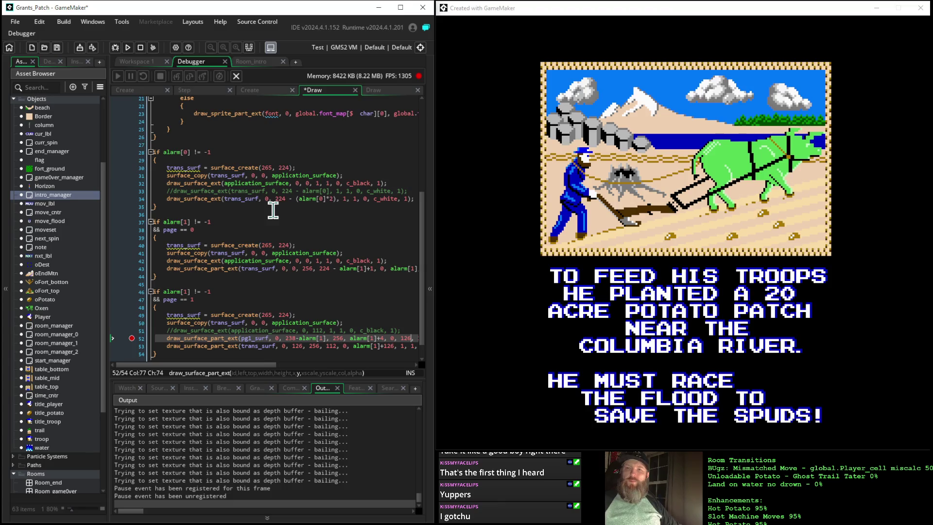
{"action": "key", "text": "BackSpace"}
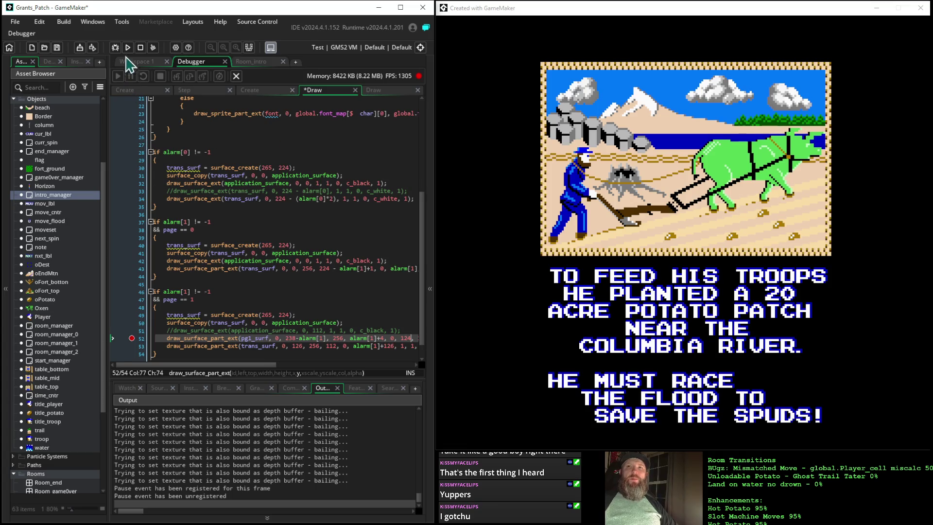
{"action": "left_click", "coordinate": [128, 47]}
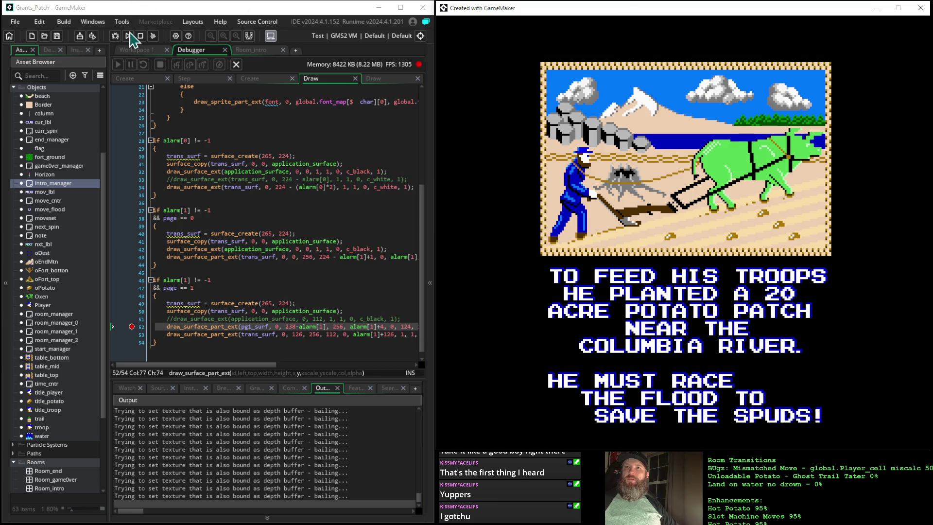
Step: Rerun the game, then change line 52's pg1_surf y from 124 to 126
{"action": "left_click", "coordinate": [128, 36]}
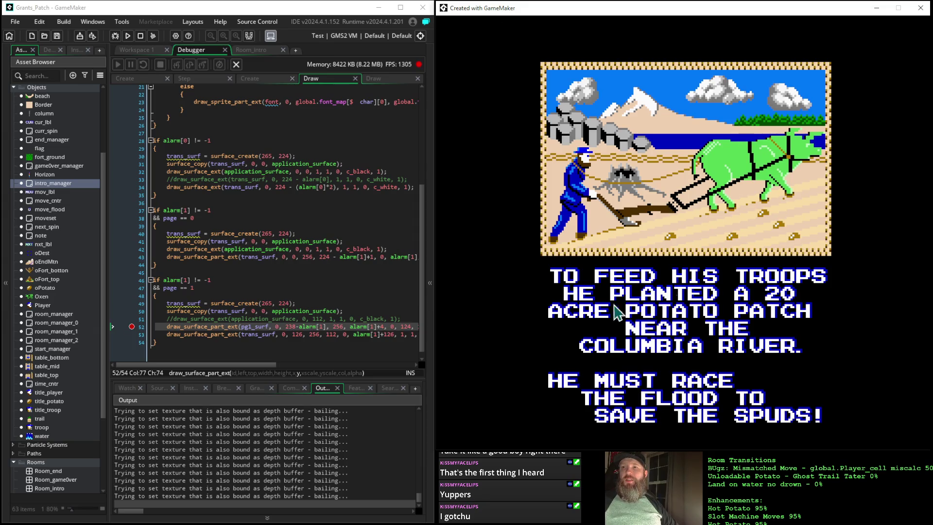
{"action": "scroll", "coordinate": [361, 265], "scroll_direction": "down", "scroll_amount": 1}
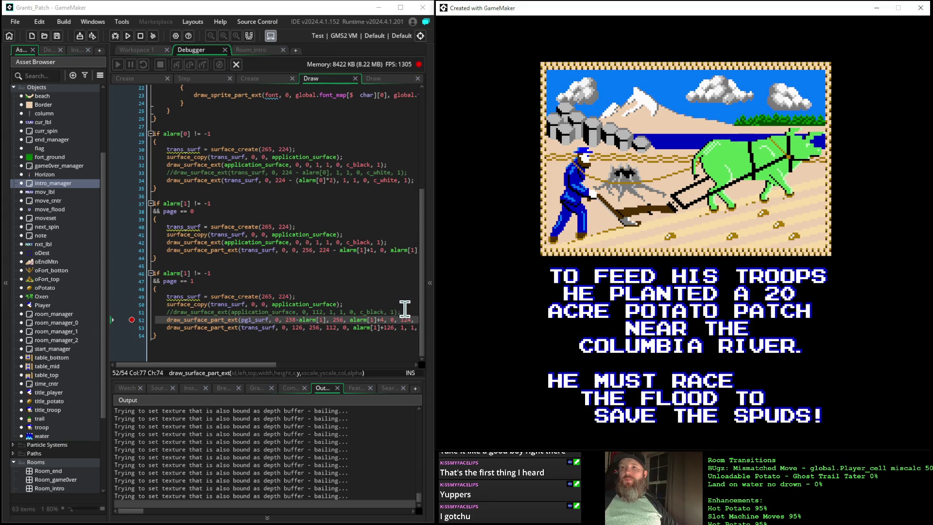
{"action": "left_click", "coordinate": [413, 321]}
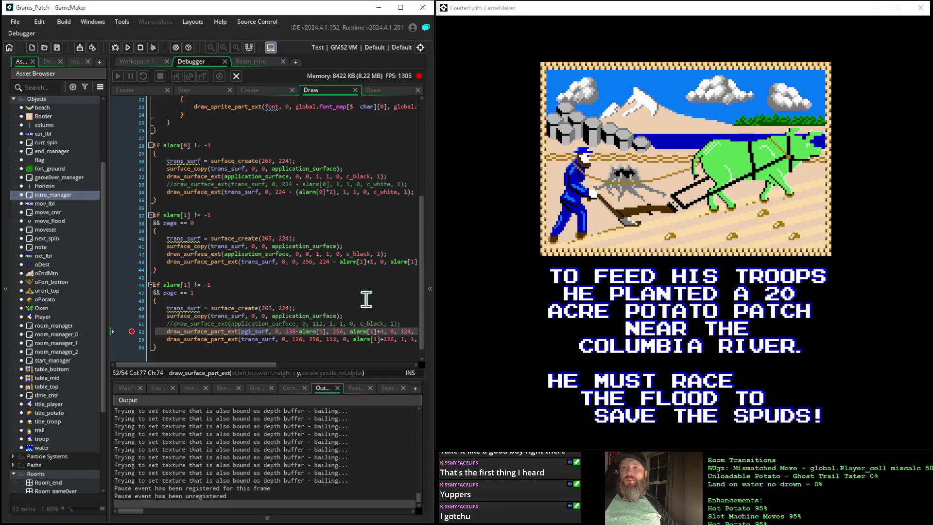
{"action": "key", "text": "BackSpace"}
{"action": "type", "text": "6"}
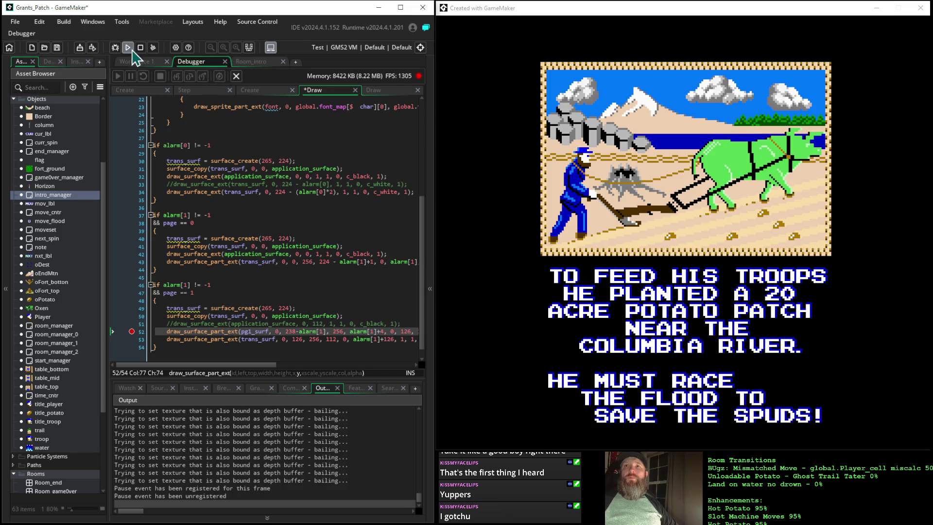
Step: Run the game with y at 126 and advance past the title screen to watch the intro page wipe
{"action": "left_click", "coordinate": [127, 47]}
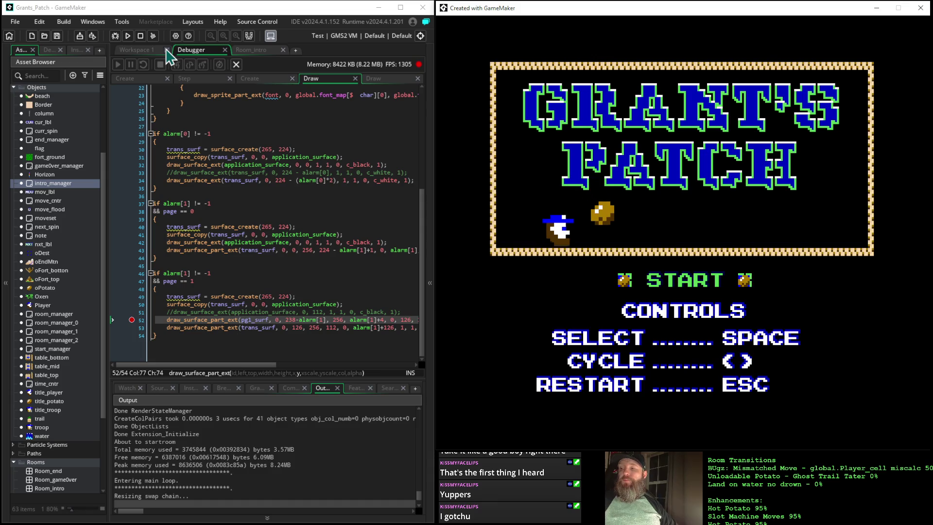
{"action": "key", "text": "space"}
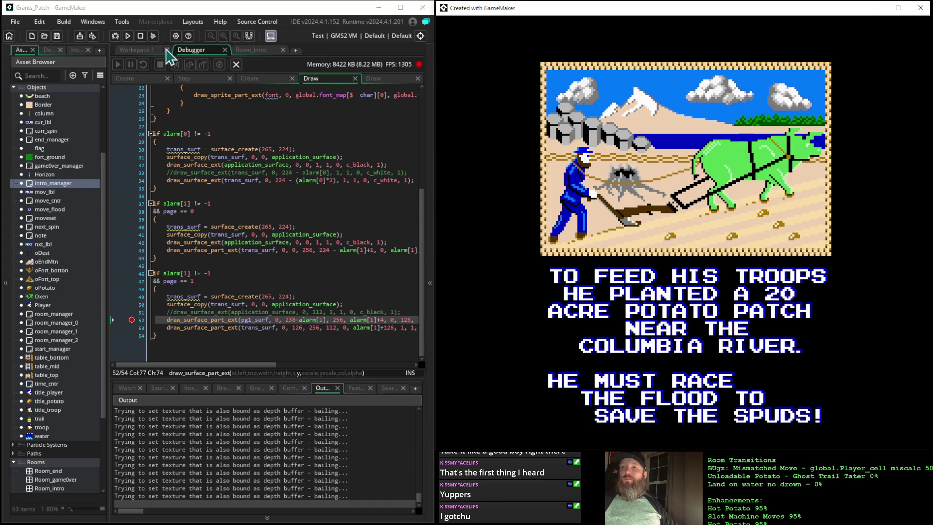
{"action": "left_click", "coordinate": [403, 320]}
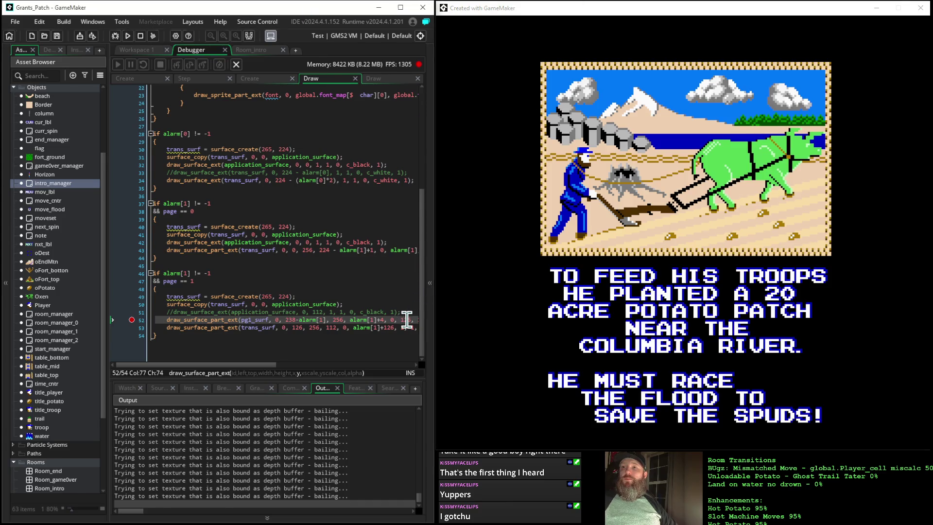
{"action": "scroll", "coordinate": [325, 261], "scroll_direction": "down", "scroll_amount": 1}
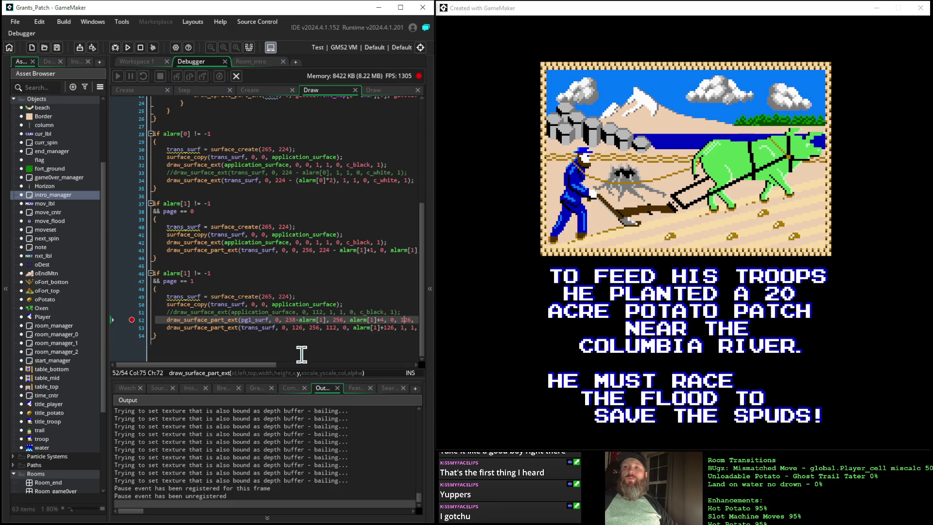
Step: Change line 52's page-one draw y from 126 to 124 and rebuild the game
{"action": "left_click_drag", "start_coordinate": [261, 364], "coordinate": [304, 368]}
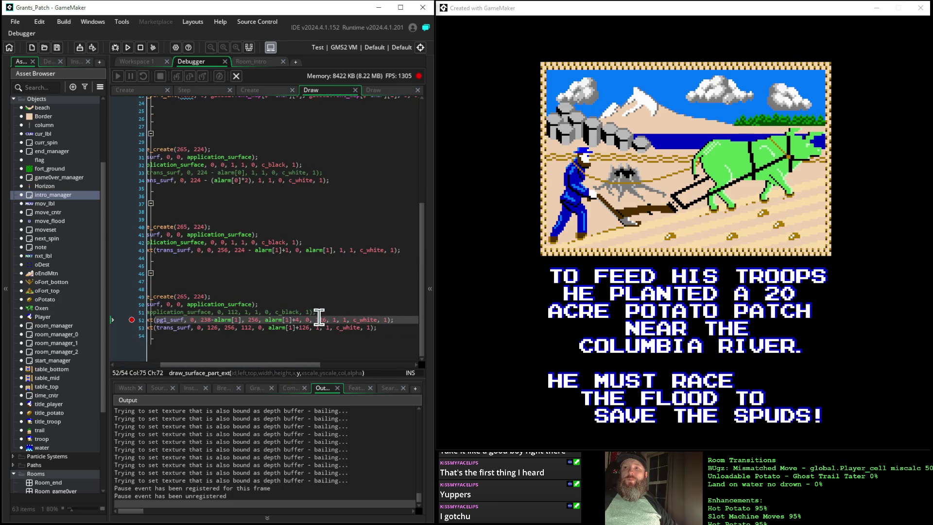
{"action": "left_click_drag", "start_coordinate": [323, 319], "coordinate": [326, 320]}
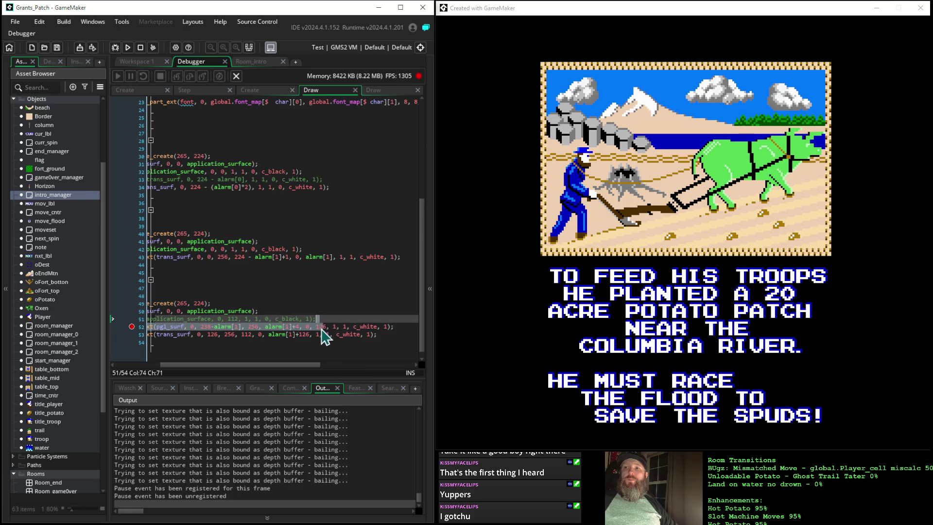
{"action": "left_click", "coordinate": [324, 326]}
{"action": "type", "text": "4"}
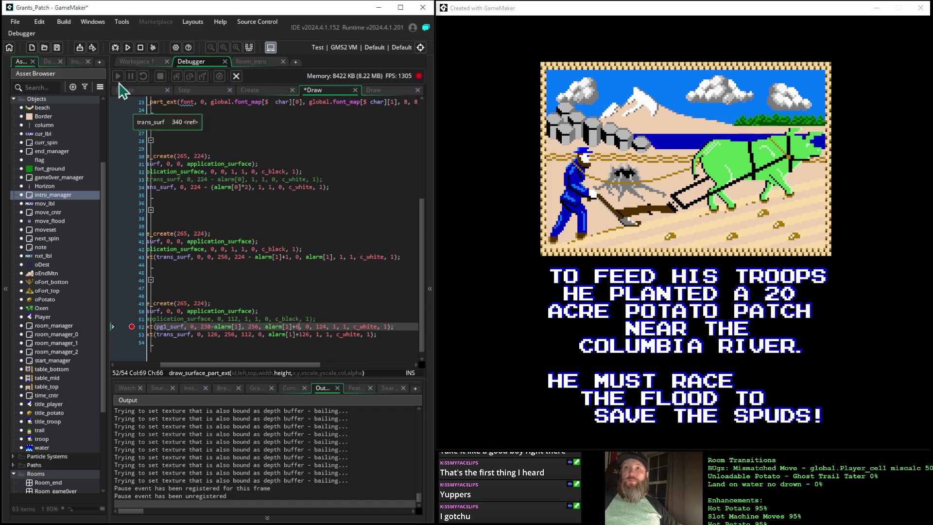
{"action": "left_click", "coordinate": [128, 47]}
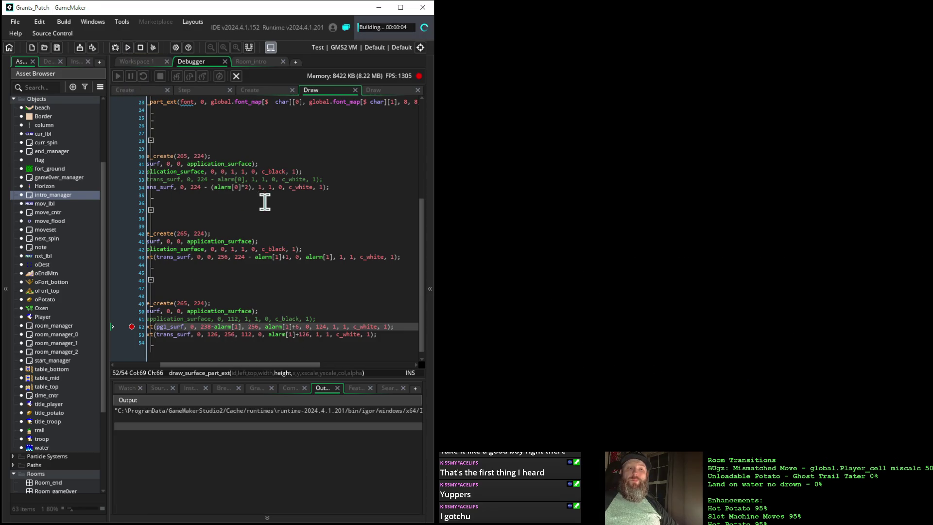
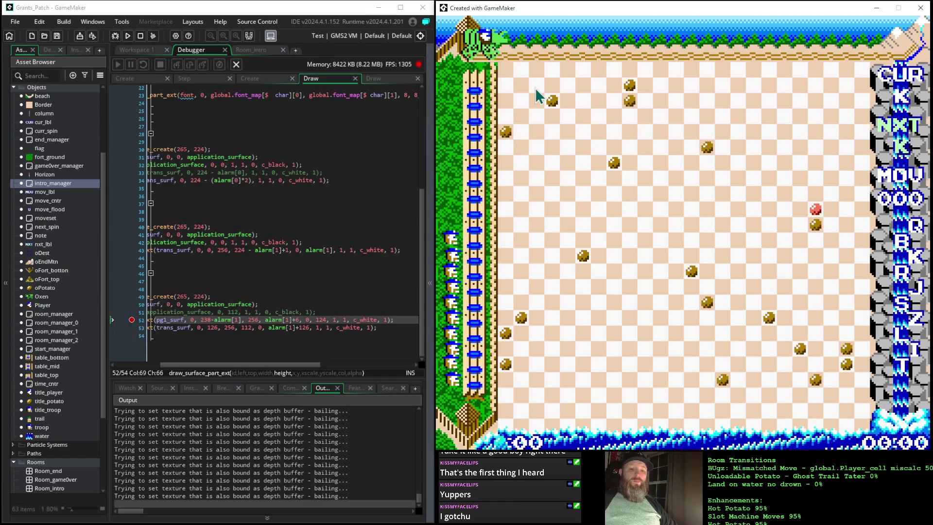
Step: Send the running game back to its title screen with Escape and return to the code editor
{"action": "key", "text": "Escape"}
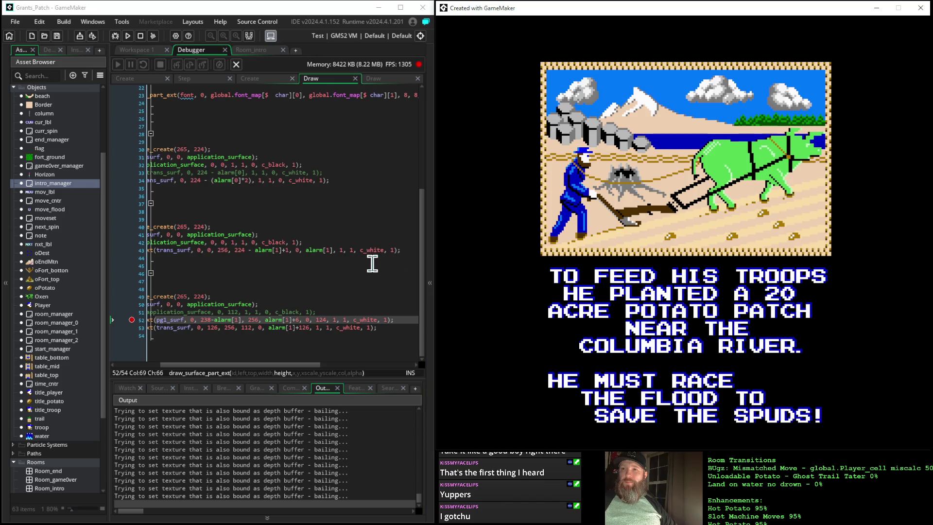
{"action": "left_click", "coordinate": [328, 319]}
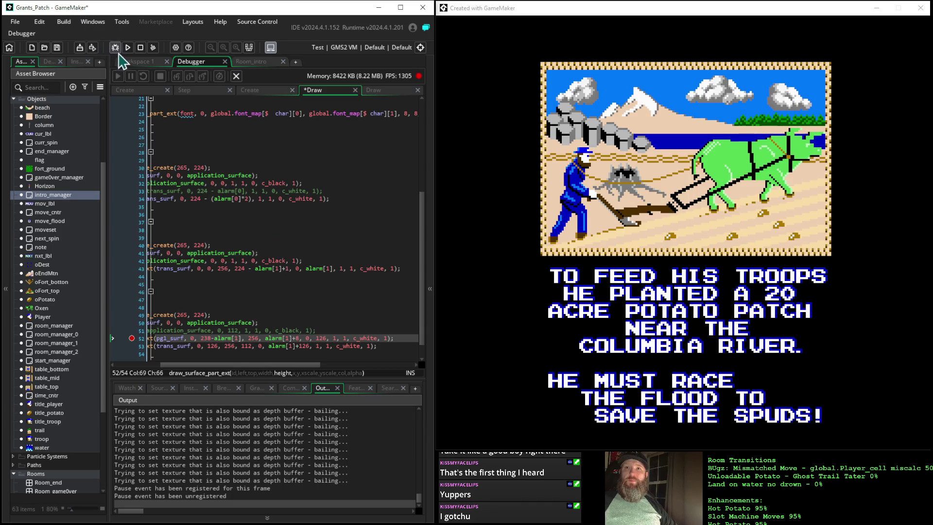
Step: Make line 52's top offset 236-alarm[1] and rerun the game to test it
{"action": "left_click", "coordinate": [127, 47]}
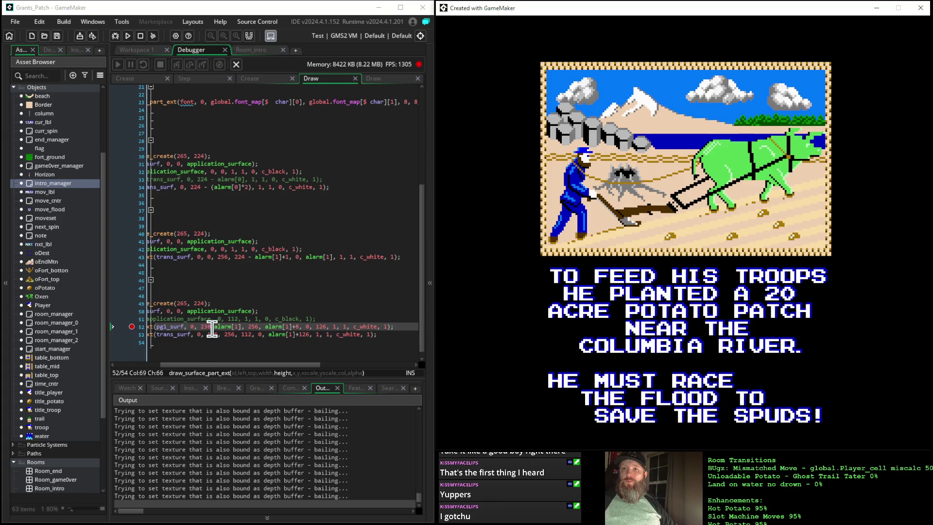
{"action": "left_click", "coordinate": [212, 327]}
{"action": "type", "text": "6"}
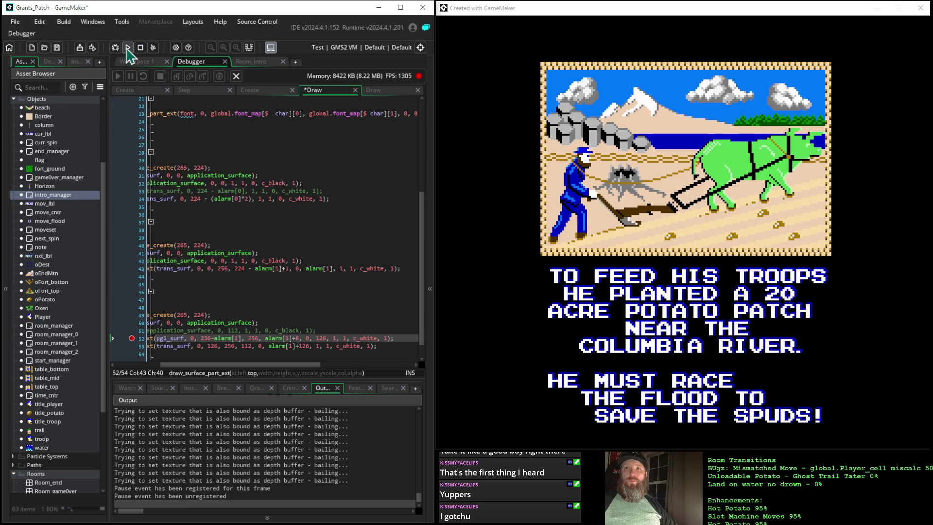
{"action": "left_click", "coordinate": [127, 48]}
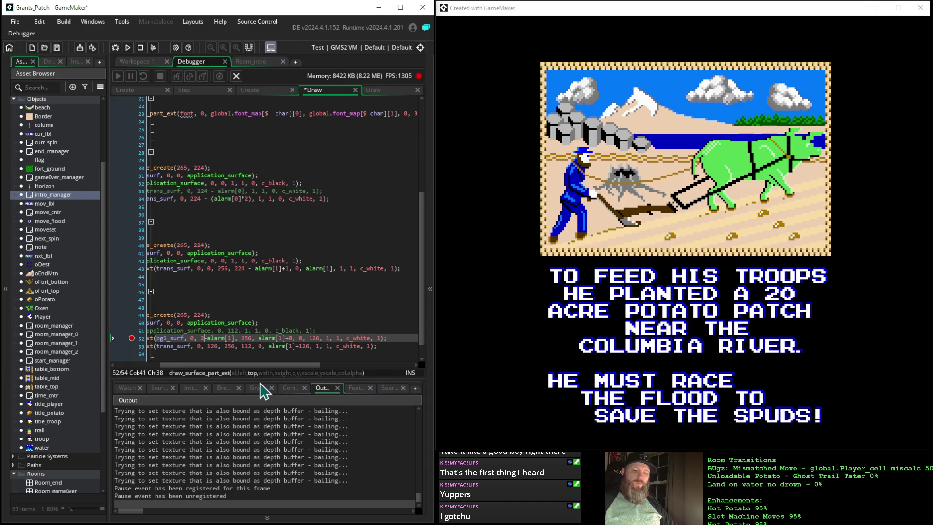
{"action": "type", "text": "40"}
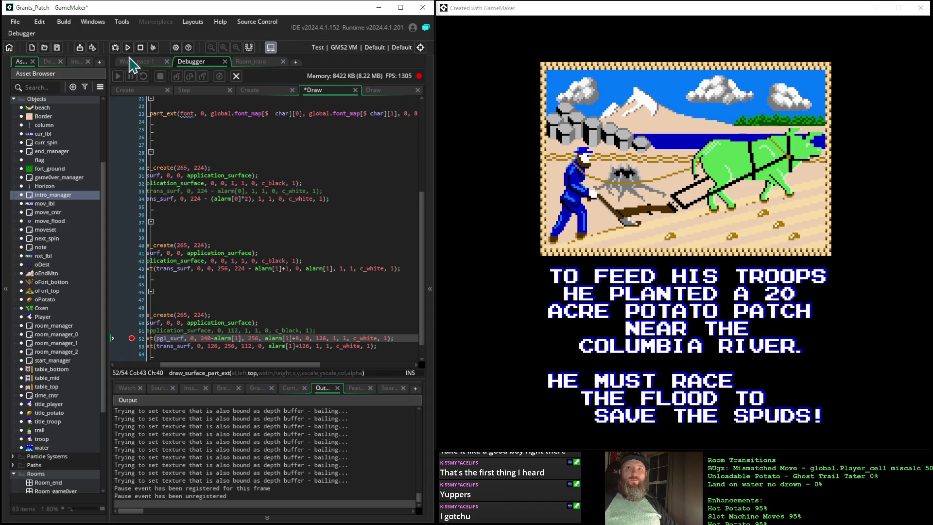
{"action": "left_click", "coordinate": [127, 47]}
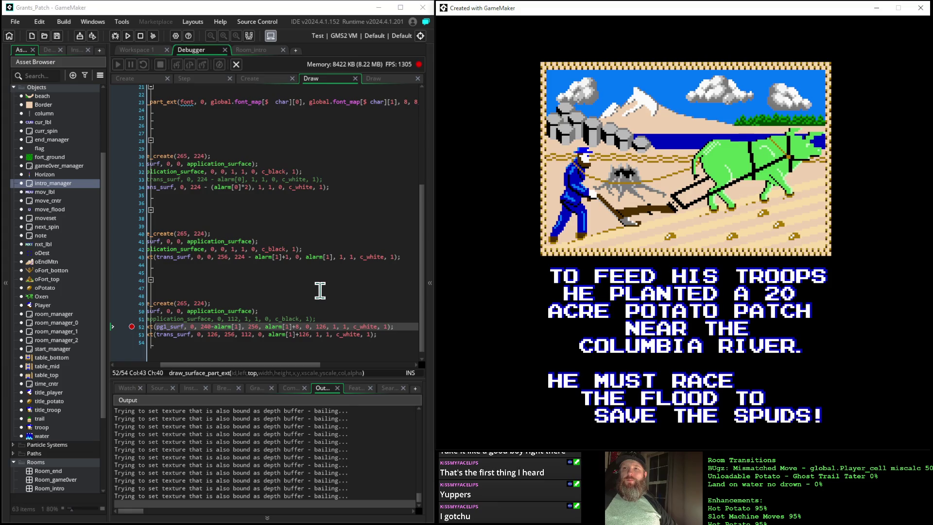
Step: Test-run the game, then delete the 8 from line 52's y value 128
{"action": "left_click", "coordinate": [284, 327]}
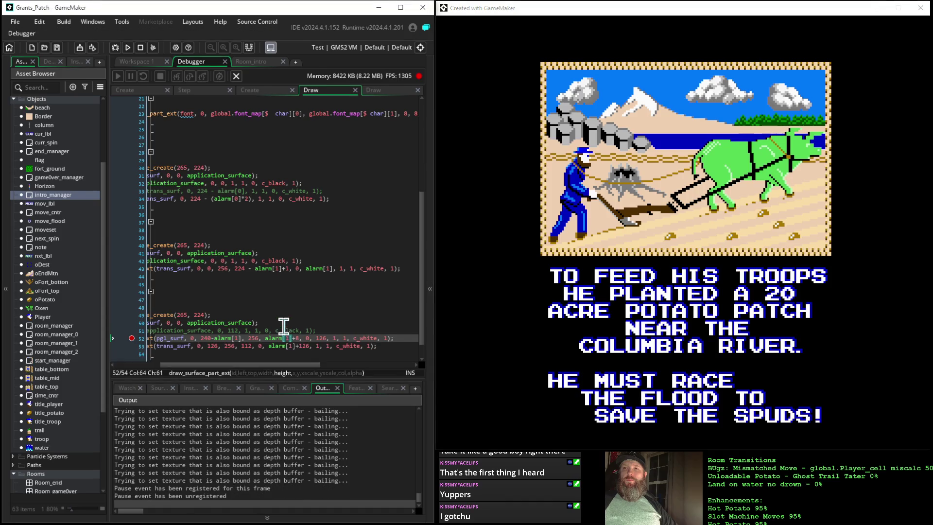
{"action": "scroll", "coordinate": [297, 282], "scroll_direction": "down", "scroll_amount": 1}
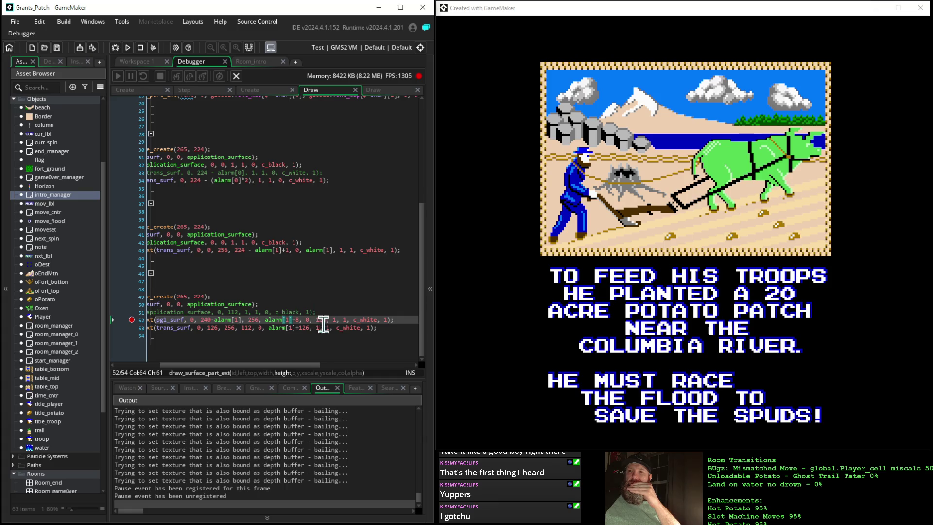
{"action": "left_click", "coordinate": [327, 320]}
{"action": "scroll", "coordinate": [340, 316], "scroll_direction": "up", "scroll_amount": 1}
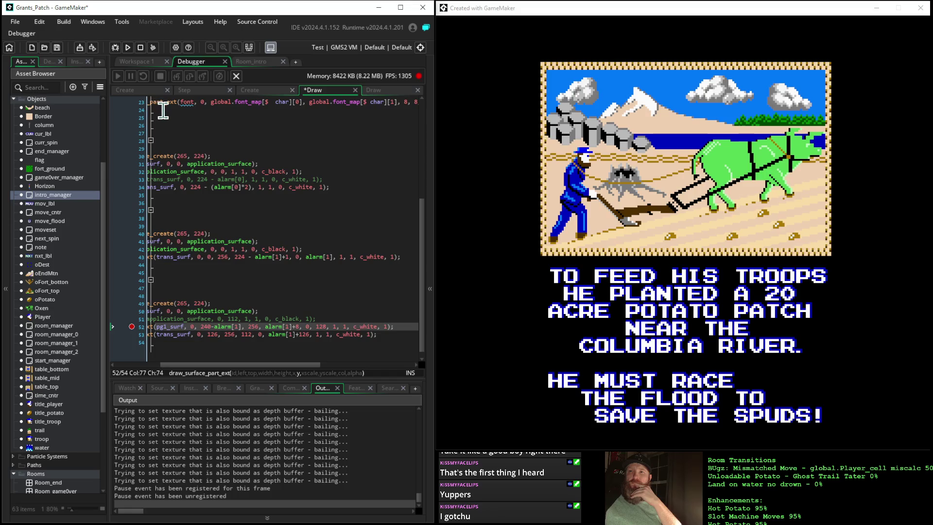
{"action": "left_click", "coordinate": [128, 47]}
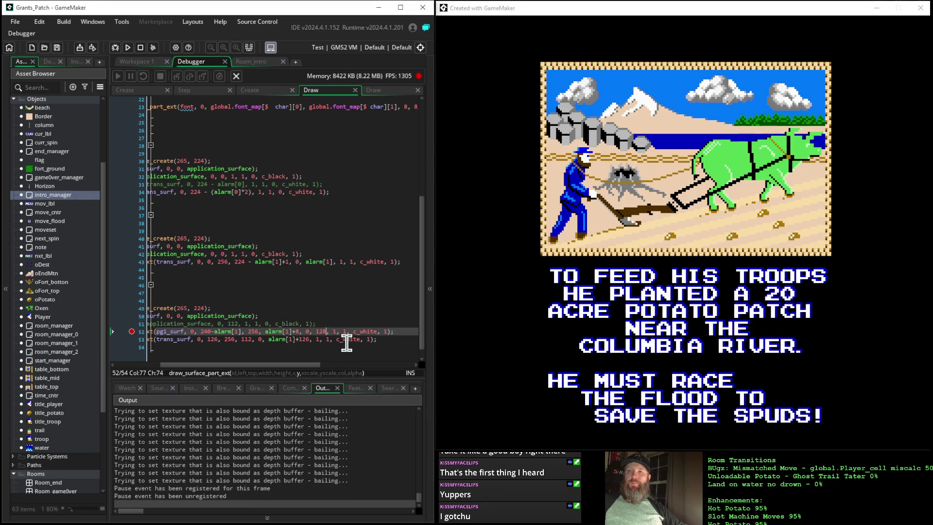
{"action": "key", "text": "BackSpace"}
Step: Make line 52's y value 124 and test-run the game
{"action": "type", "text": "4"}
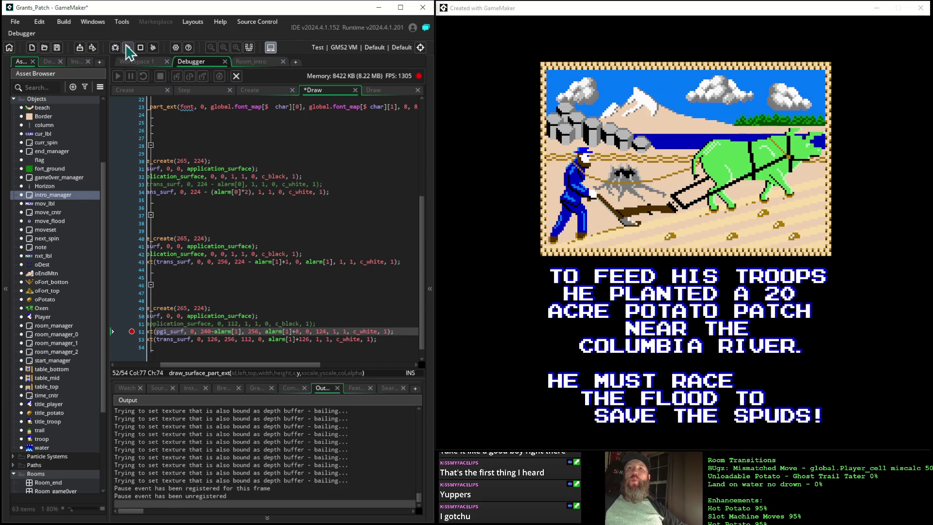
{"action": "left_click", "coordinate": [128, 47]}
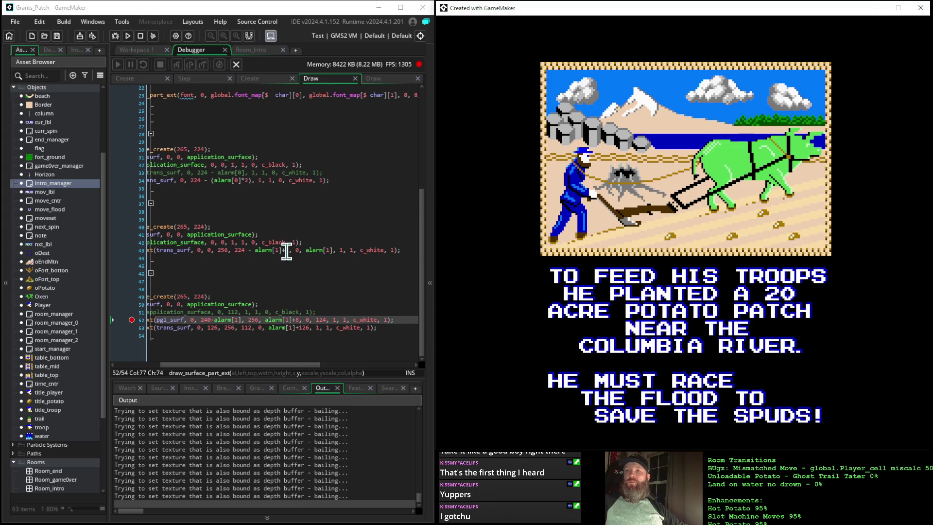
{"action": "left_click", "coordinate": [321, 317]}
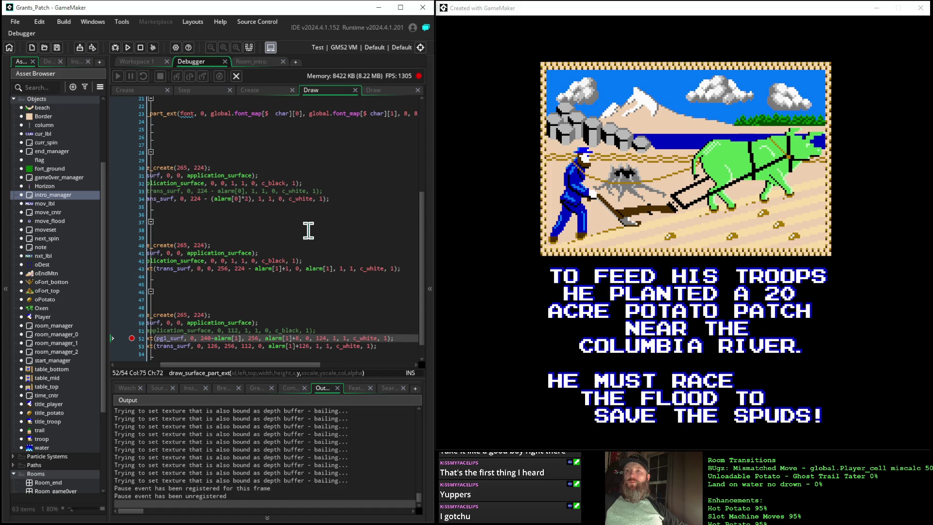
Step: Change line 52's top offset from 240 to 242-alarm[1] and relaunch the game
{"action": "scroll", "coordinate": [309, 231], "scroll_direction": "down", "scroll_amount": 1}
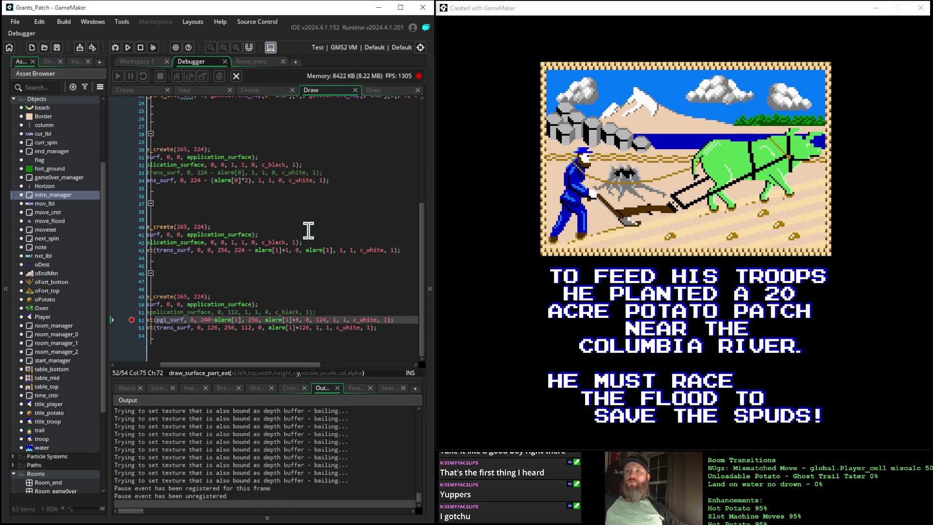
{"action": "left_click", "coordinate": [295, 321]}
{"action": "scroll", "coordinate": [294, 319], "scroll_direction": "up", "scroll_amount": 1}
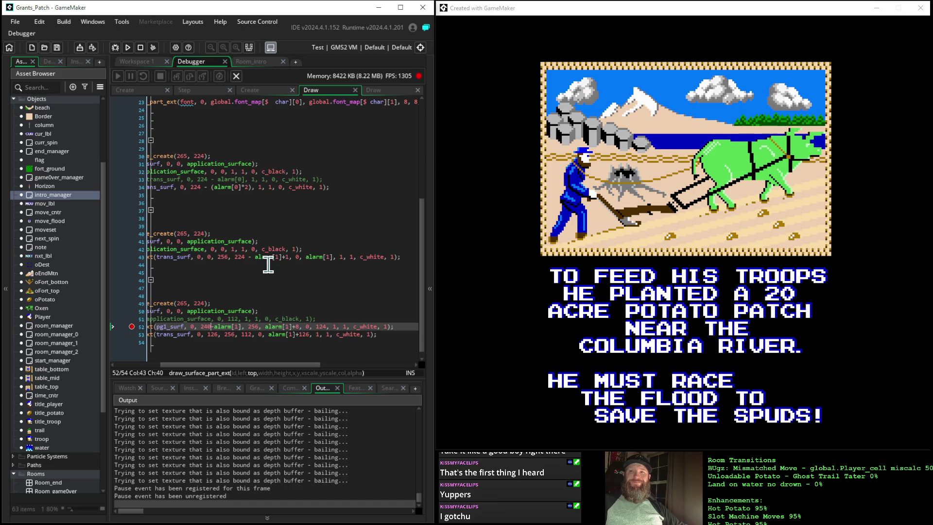
{"action": "key", "text": "BackSpace"}
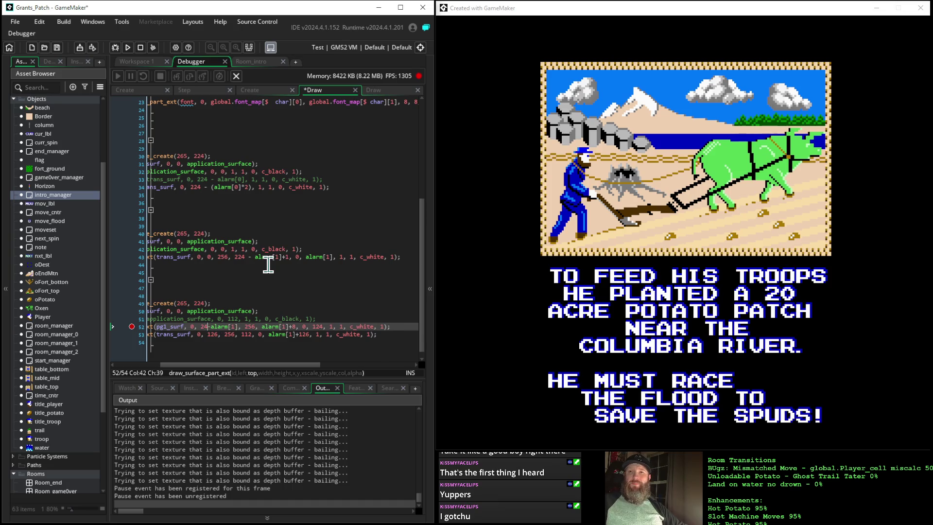
{"action": "type", "text": "2"}
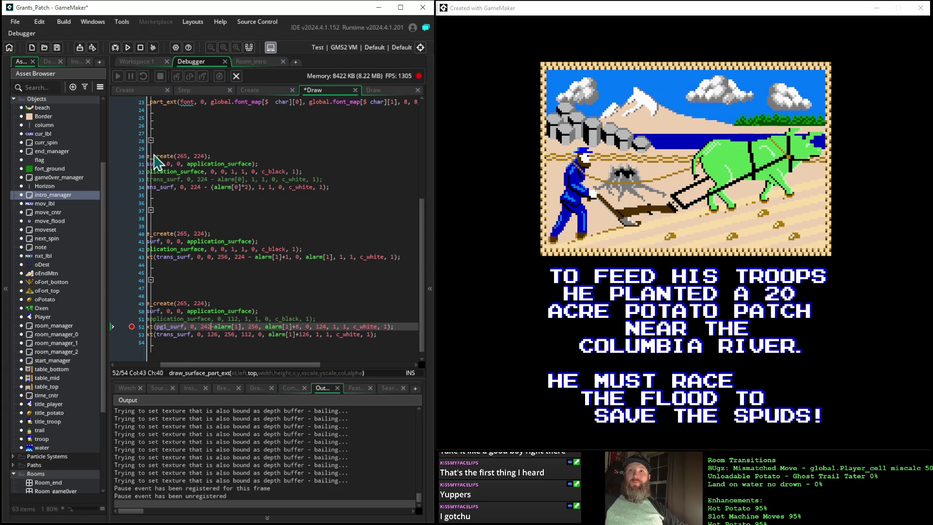
{"action": "left_click", "coordinate": [127, 47]}
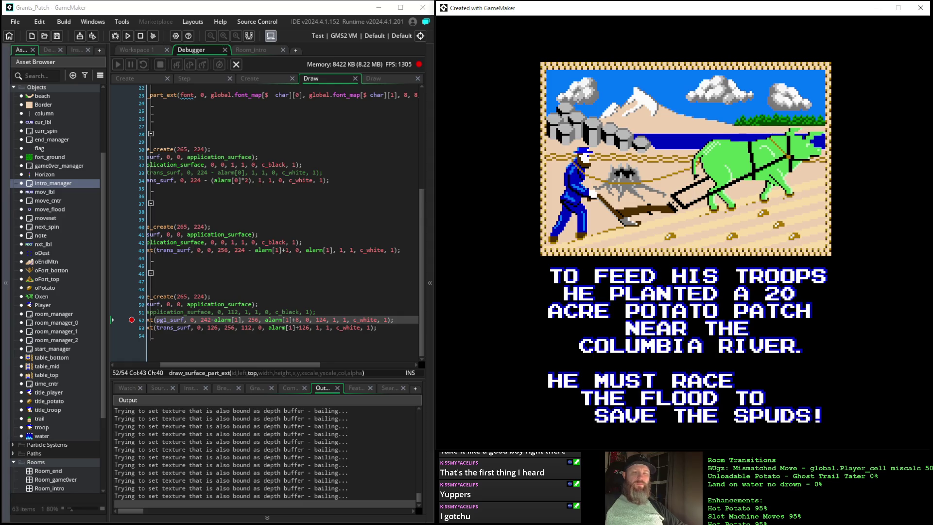
{"action": "left_click", "coordinate": [212, 321]}
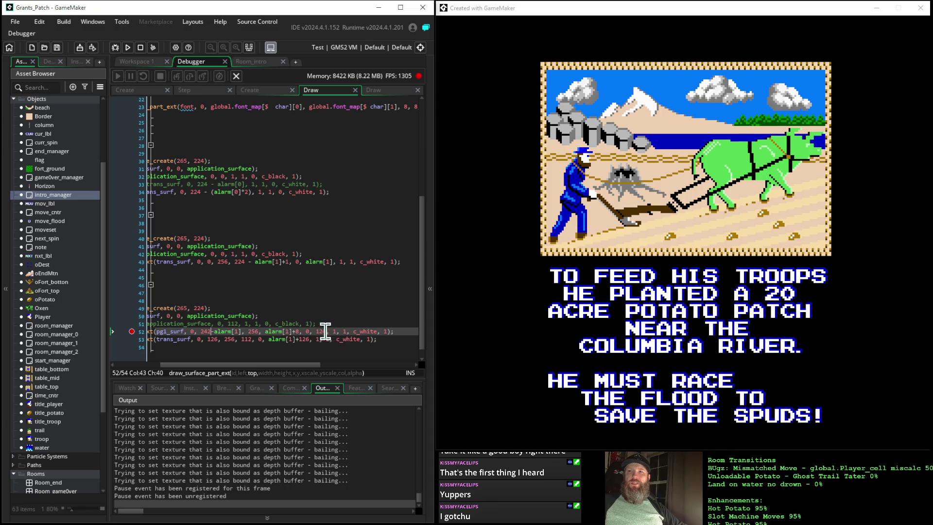
Step: Raise line 52's top offset to 296-alarm[1] and relaunch the game
{"action": "left_click", "coordinate": [203, 332]}
{"action": "type", "text": "96"}
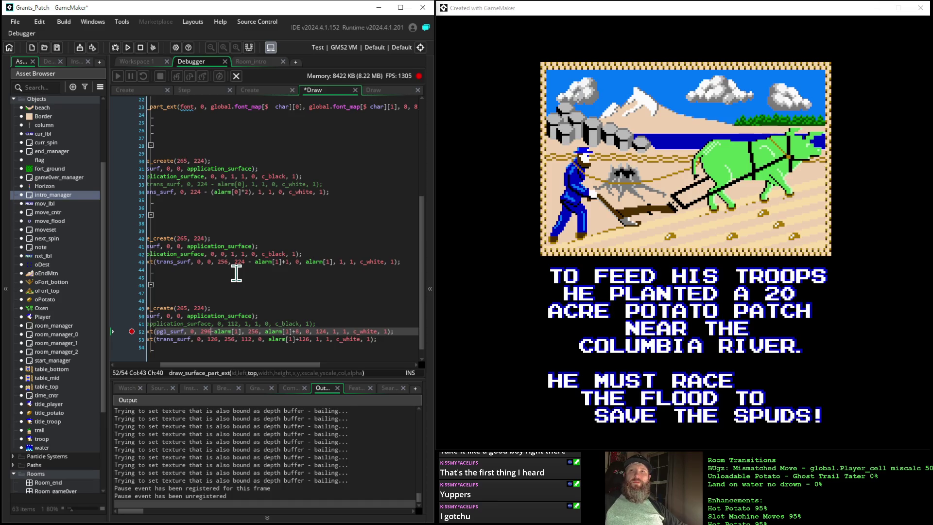
{"action": "left_click", "coordinate": [128, 47]}
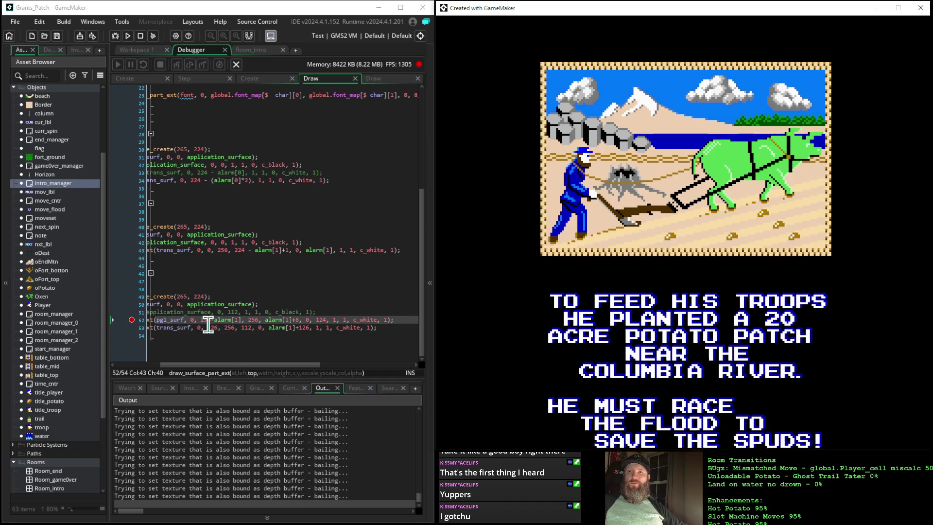
Step: Lower line 52's top offset from 296 to 266-alarm[1] and relaunch the game
{"action": "left_click_drag", "start_coordinate": [204, 321], "coordinate": [211, 329]}
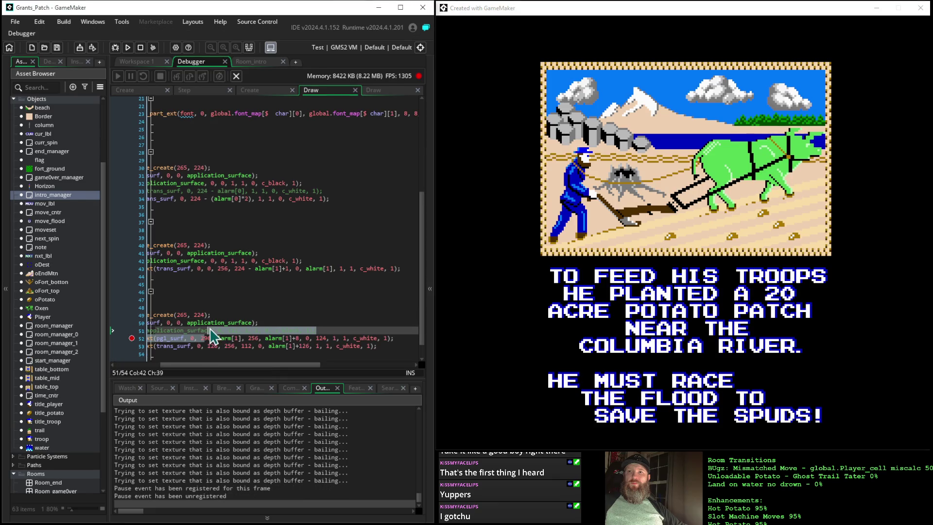
{"action": "left_click", "coordinate": [240, 287]}
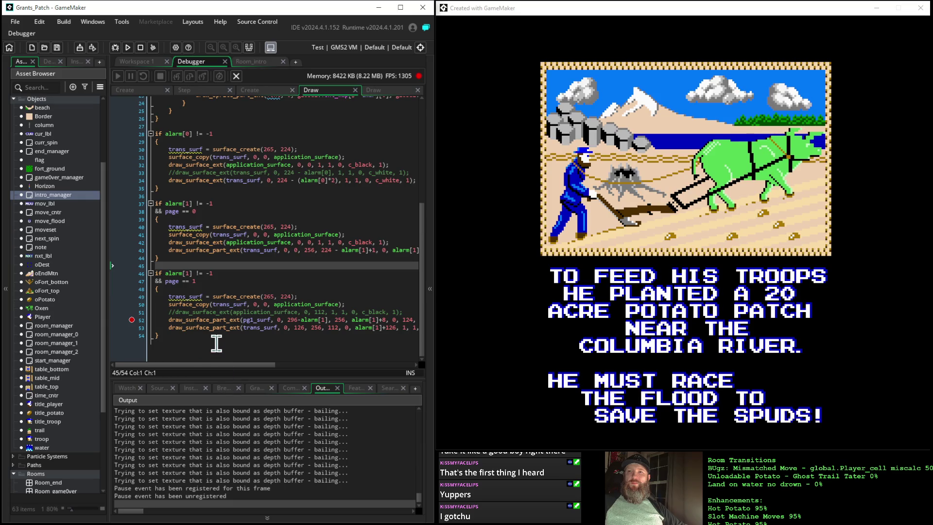
{"action": "left_click", "coordinate": [293, 319]}
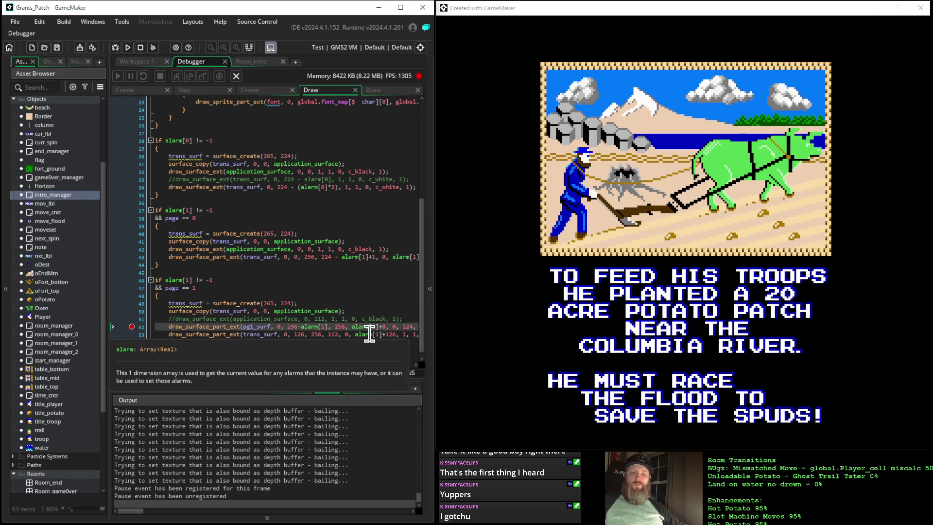
{"action": "key", "text": "BackSpace"}
{"action": "type", "text": "6"}
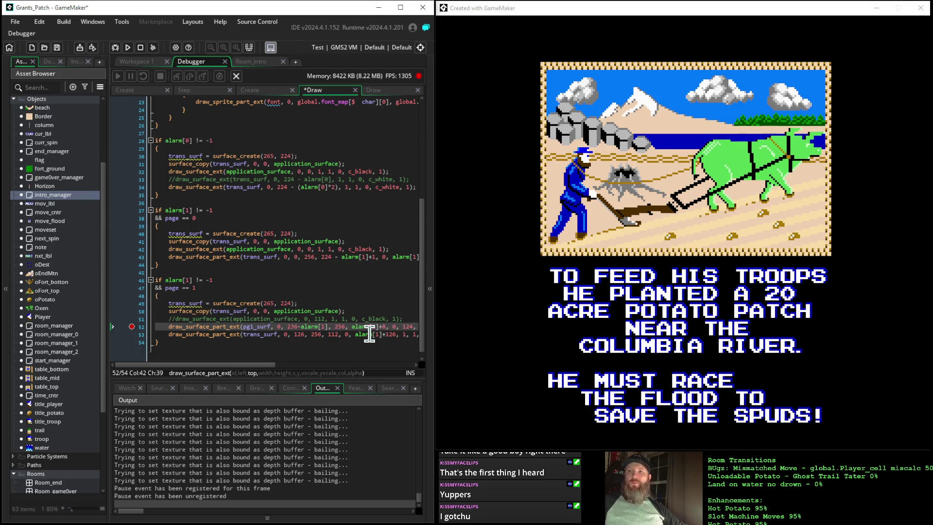
{"action": "left_click", "coordinate": [128, 47]}
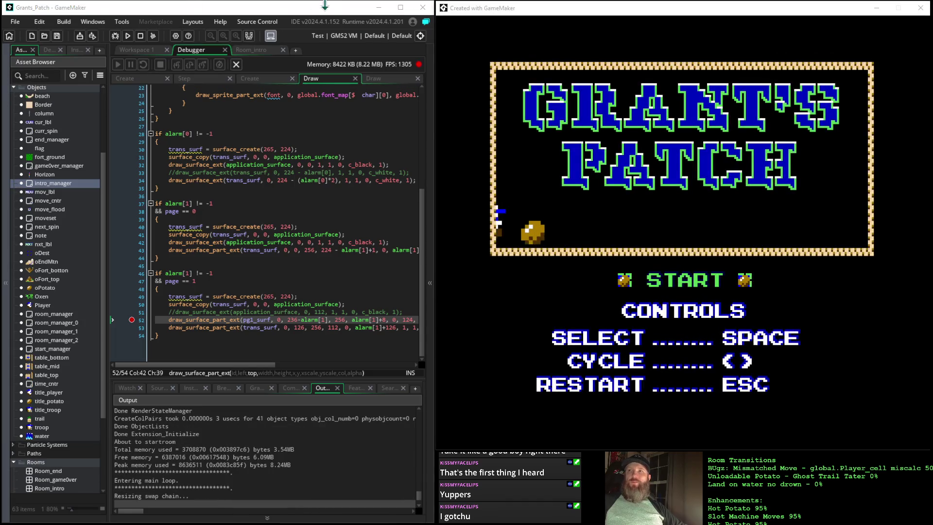
Step: Start the game from the title with Space and advance past the intro's final text page
{"action": "left_click", "coordinate": [474, 12]}
{"action": "key", "text": "space"}
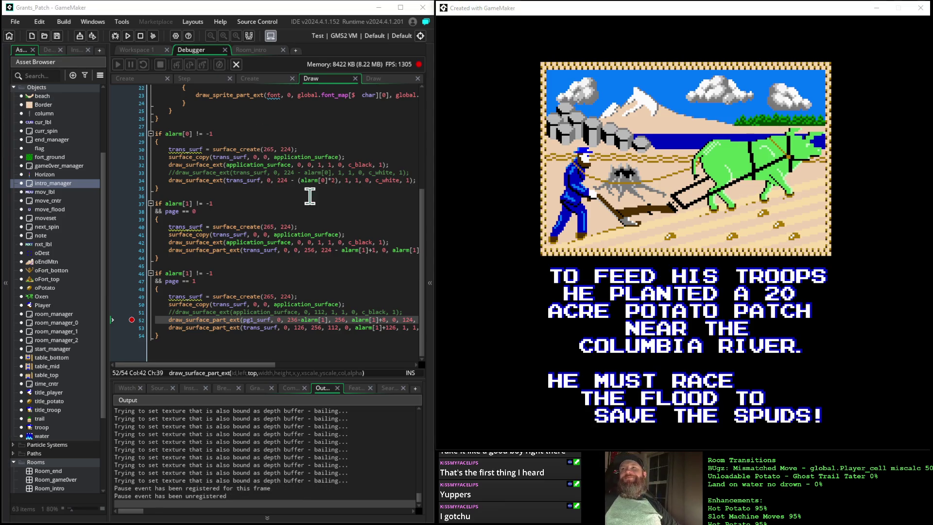
{"action": "left_click", "coordinate": [538, 9]}
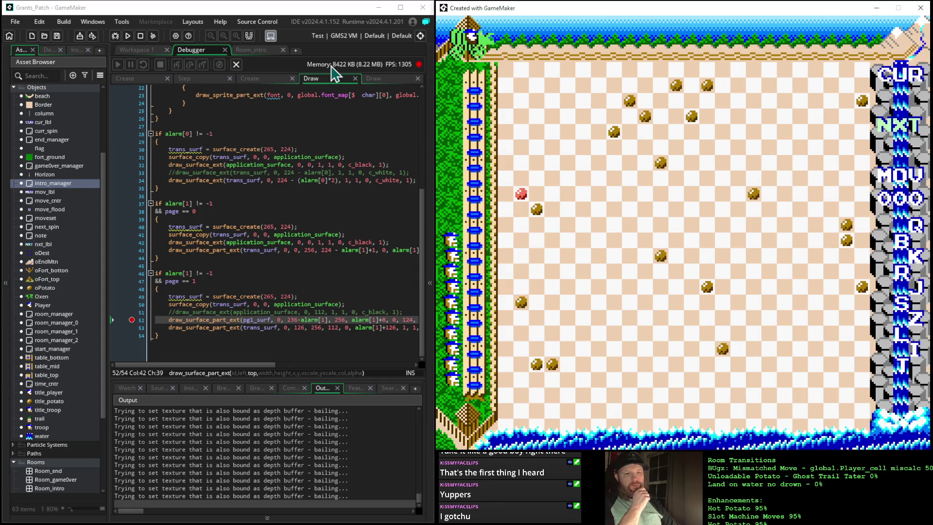
Step: Restart the game with Escape and select room_manager in the Asset Browser
{"action": "key", "text": "Escape"}
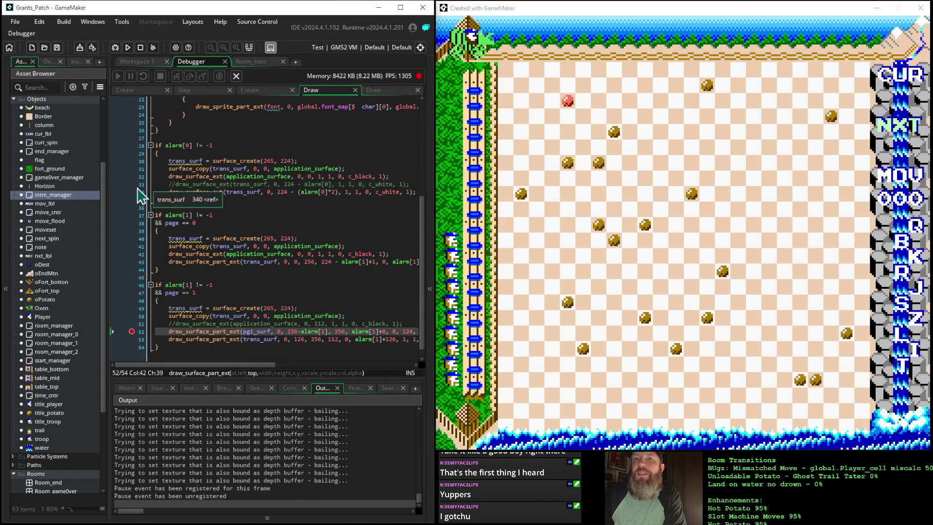
{"action": "left_click", "coordinate": [53, 326]}
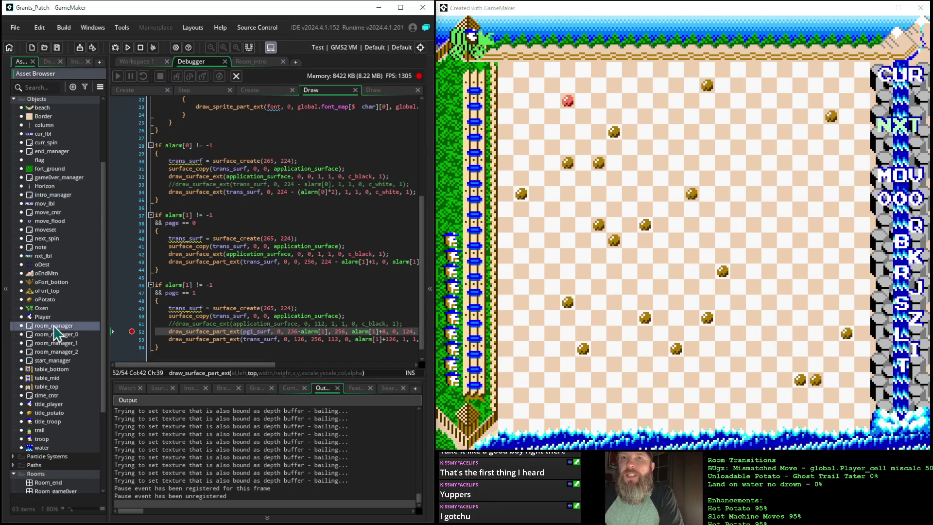
Step: Open room_manager, collapse the Objects folder, and open Room_patch in the room editor
{"action": "double_click", "coordinate": [54, 326]}
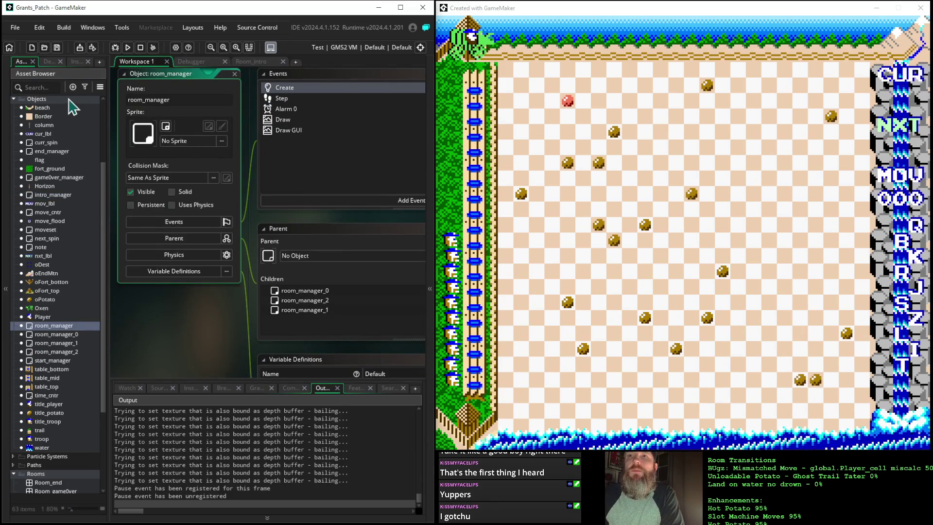
{"action": "left_click", "coordinate": [14, 100]}
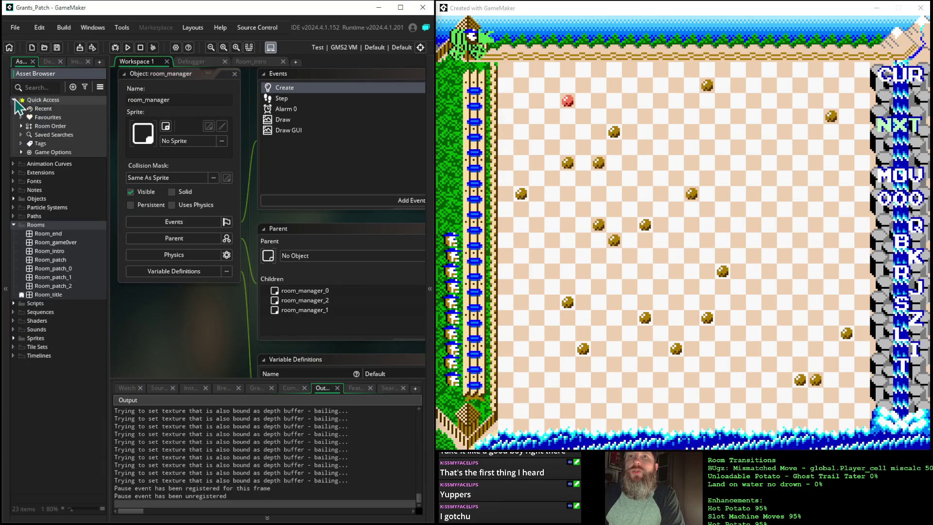
{"action": "left_click", "coordinate": [53, 260]}
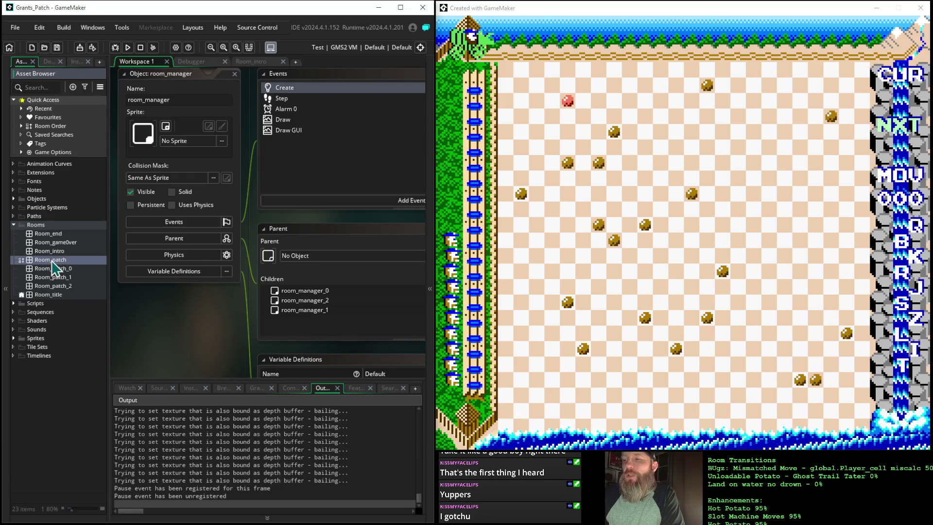
{"action": "double_click", "coordinate": [52, 260]}
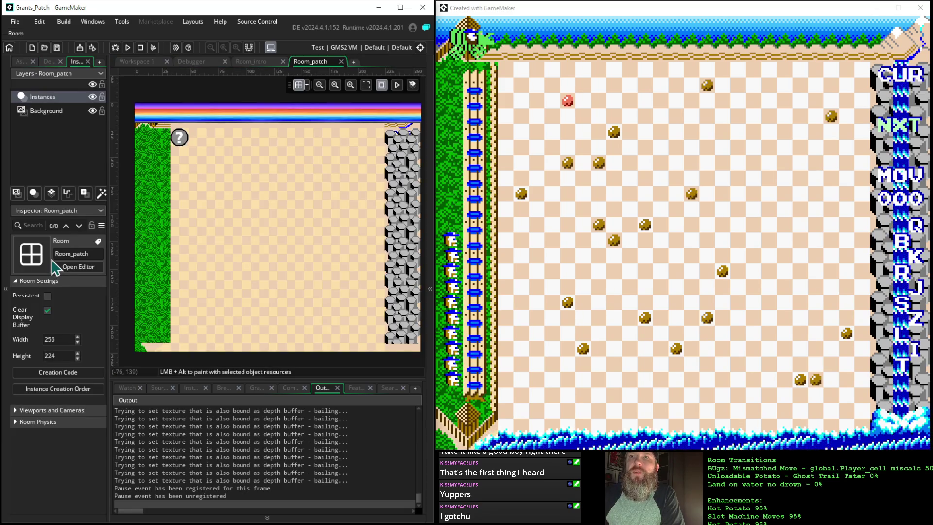
Step: List Room_patch's Instances layer, select the column instance, then restart the game with Escape
{"action": "left_click", "coordinate": [46, 111]}
{"action": "left_click", "coordinate": [41, 99]}
{"action": "scroll", "coordinate": [73, 311], "scroll_direction": "down", "scroll_amount": 3}
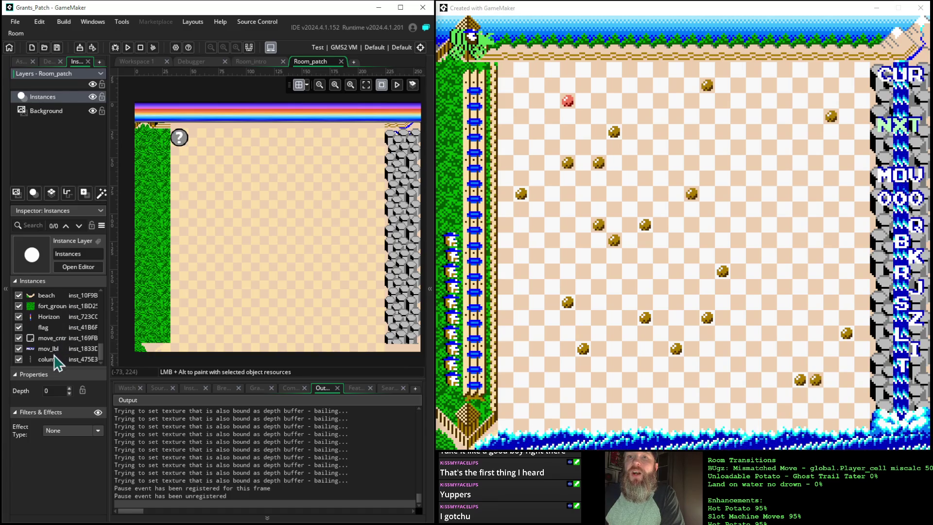
{"action": "left_click", "coordinate": [50, 360]}
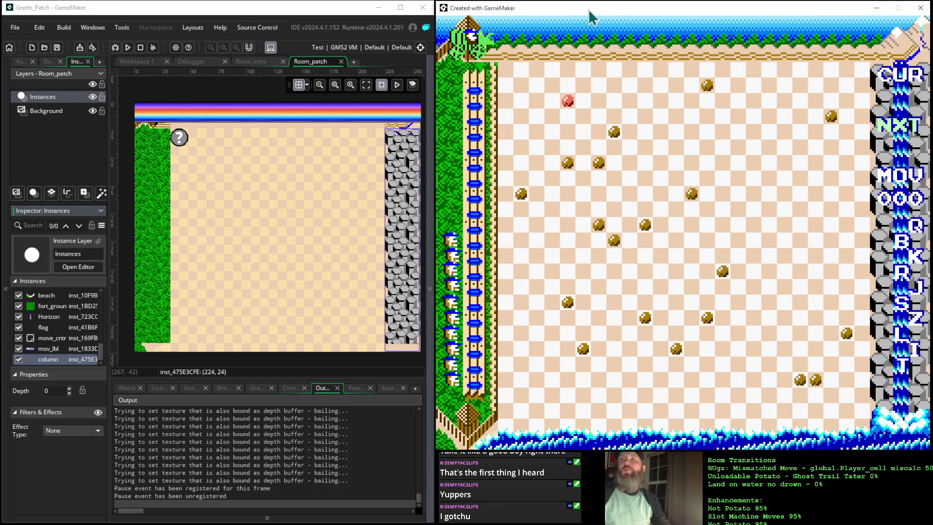
{"action": "key", "text": "Escape"}
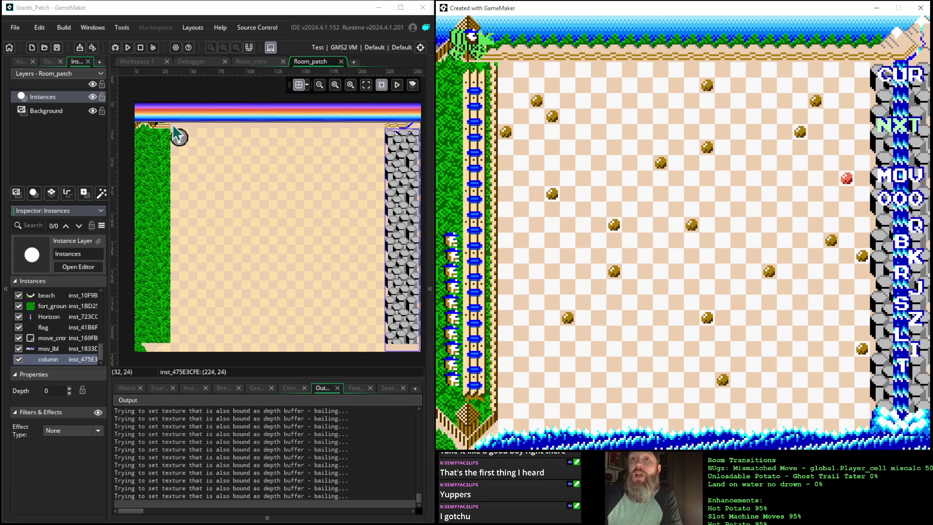
Step: Return to the room_manager object editor in Workspace 1
{"action": "left_click", "coordinate": [144, 62]}
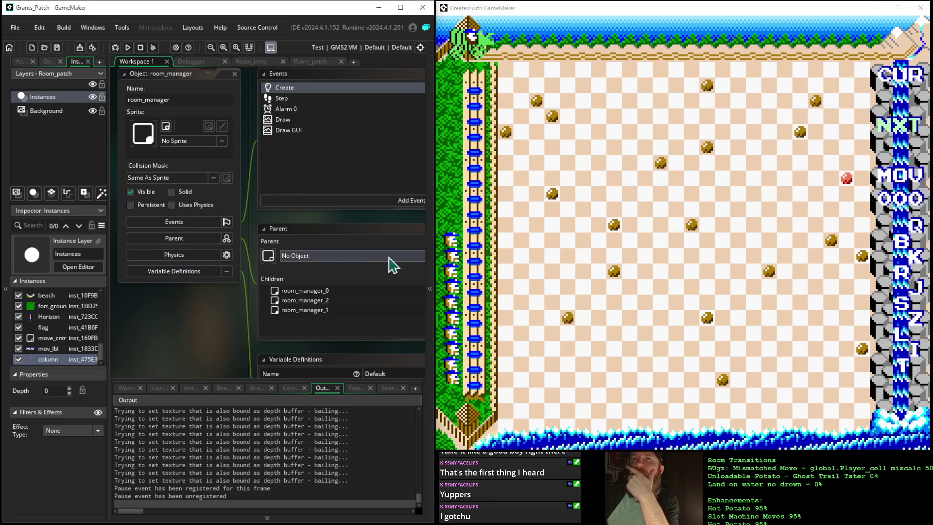
Step: Expand the Objects folder in the Asset Browser and open intro_manager's editor
{"action": "left_click", "coordinate": [21, 62]}
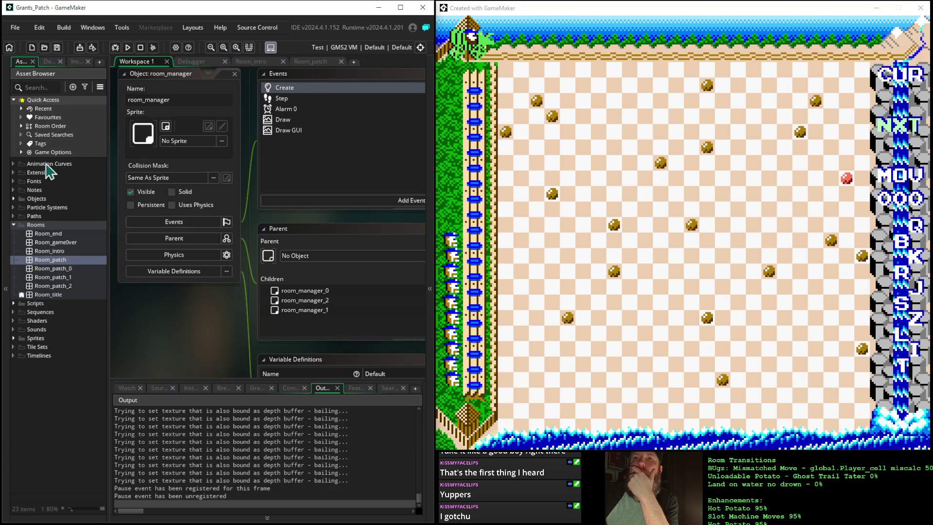
{"action": "left_click", "coordinate": [29, 201]}
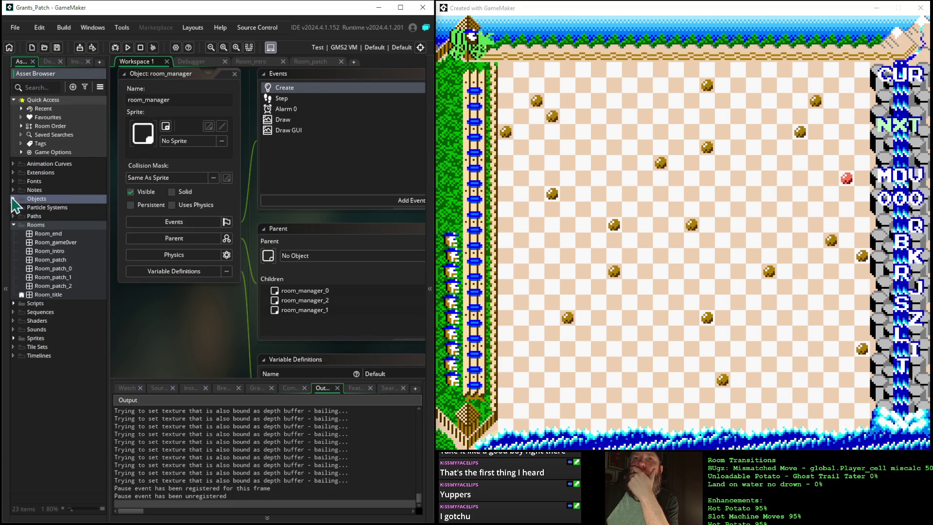
{"action": "left_click", "coordinate": [14, 200]}
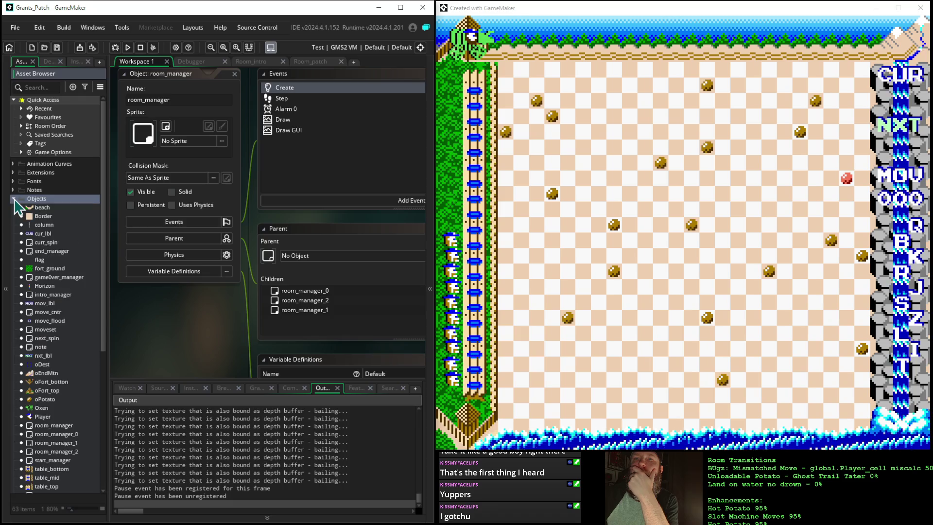
{"action": "double_click", "coordinate": [60, 296]}
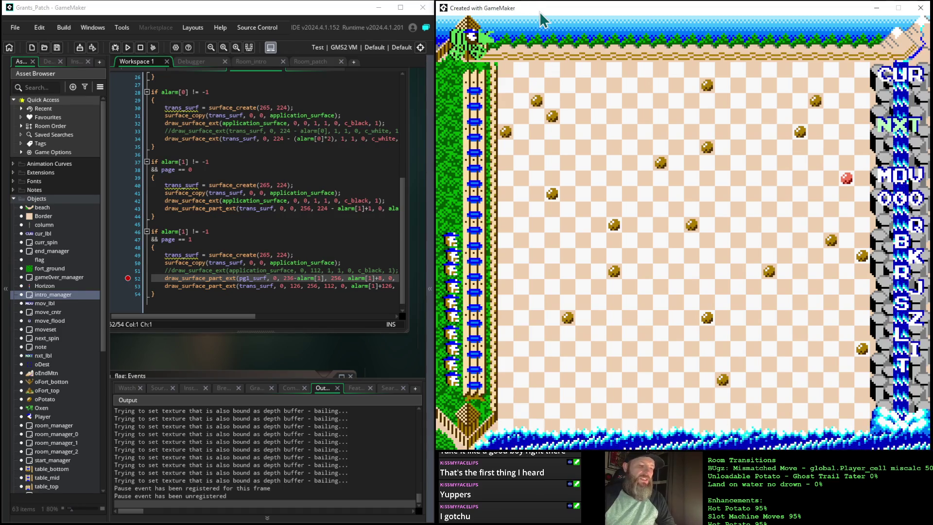
Step: Restart the game from the title screen so the intro leads into the potato patch
{"action": "key", "text": "Escape"}
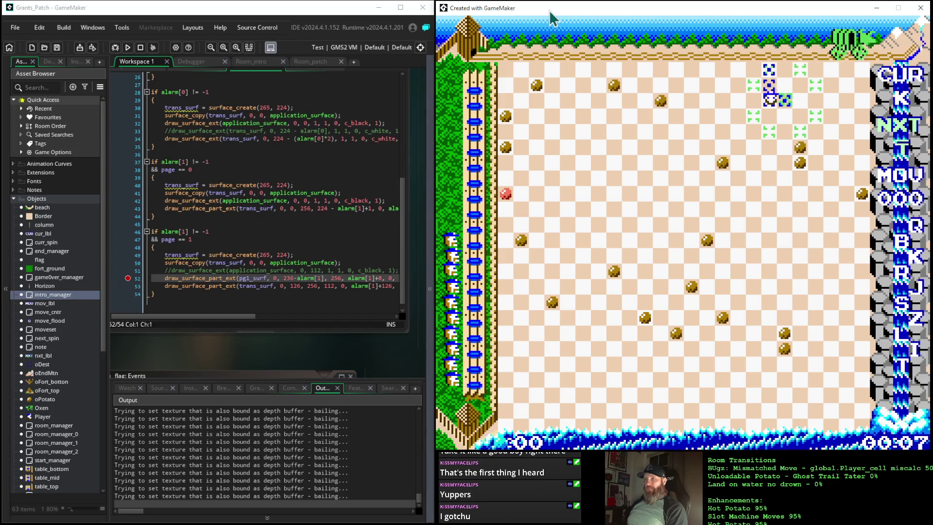
Step: Play moves with space and the arrow keys until the move counter reads 028
{"action": "key", "text": "space"}
{"action": "key", "text": "space"}
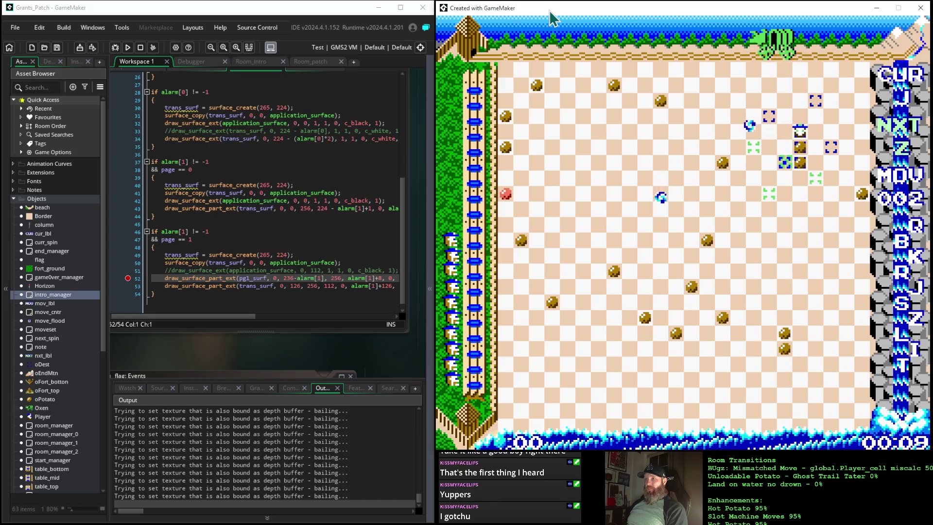
{"action": "key", "text": "space"}
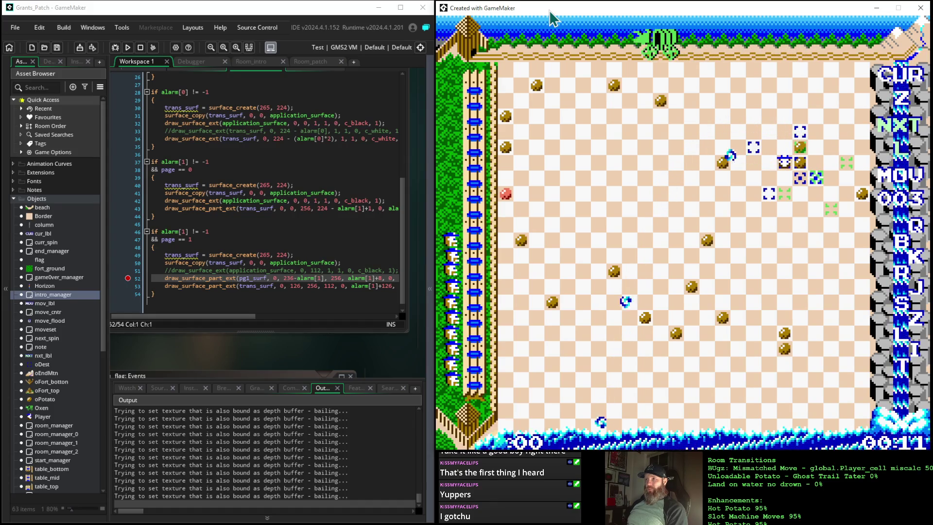
{"action": "key", "text": "space"}
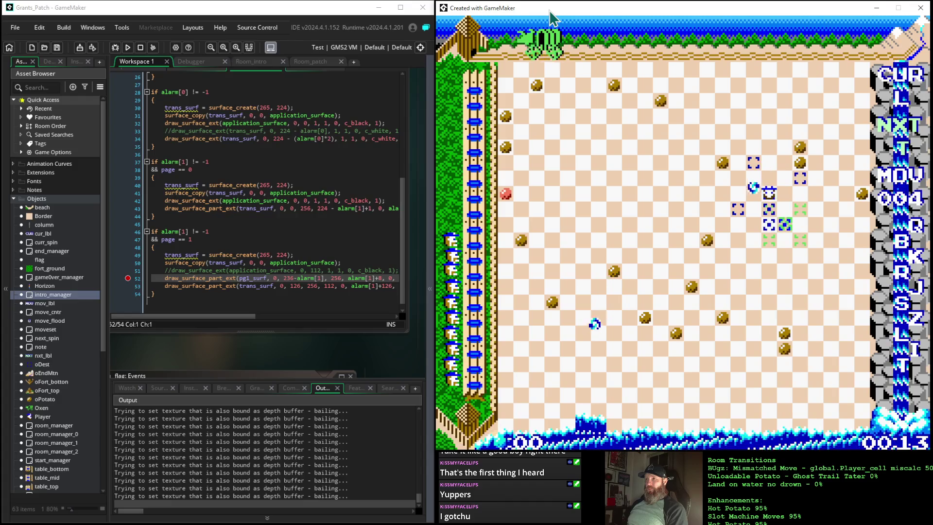
{"action": "key", "text": "Right"}
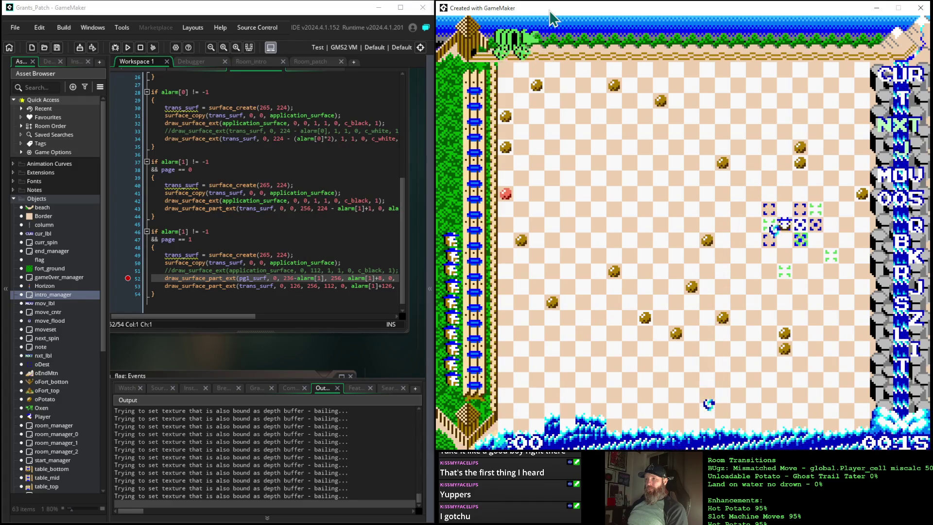
{"action": "key", "text": "Down"}
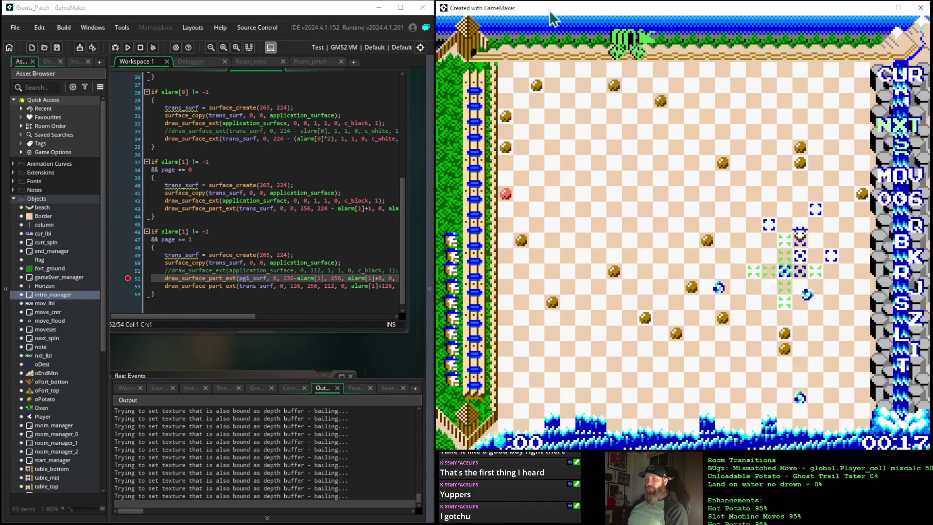
{"action": "key", "text": "Down"}
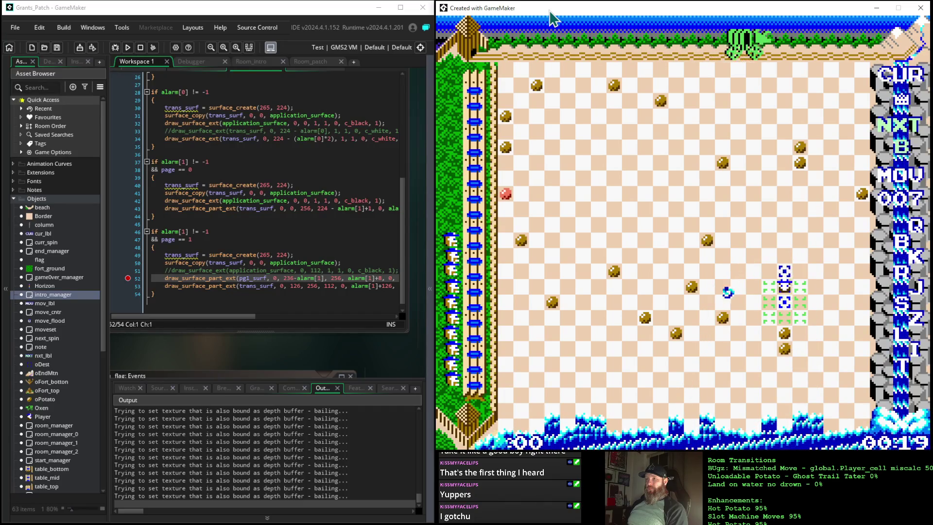
{"action": "key", "text": "Down"}
{"action": "key", "text": "Down"}
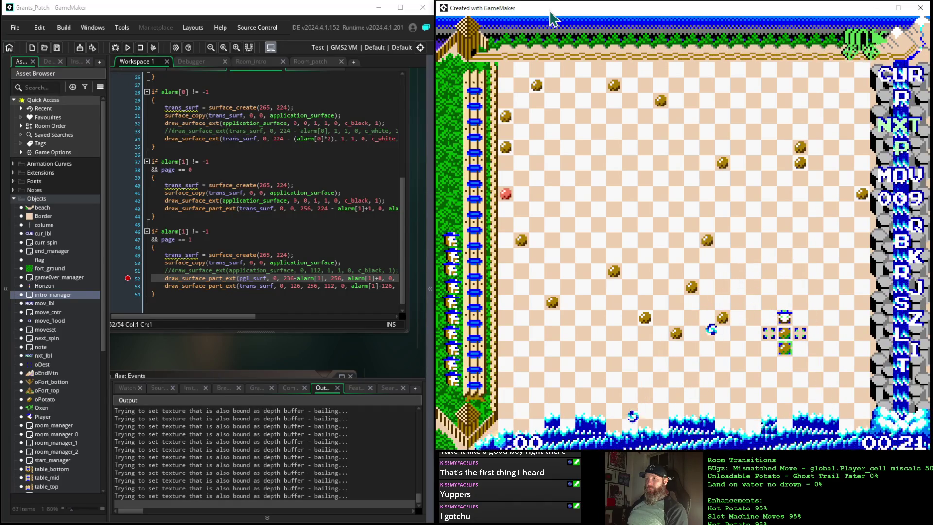
{"action": "key", "text": "Up"}
{"action": "key", "text": "Up"}
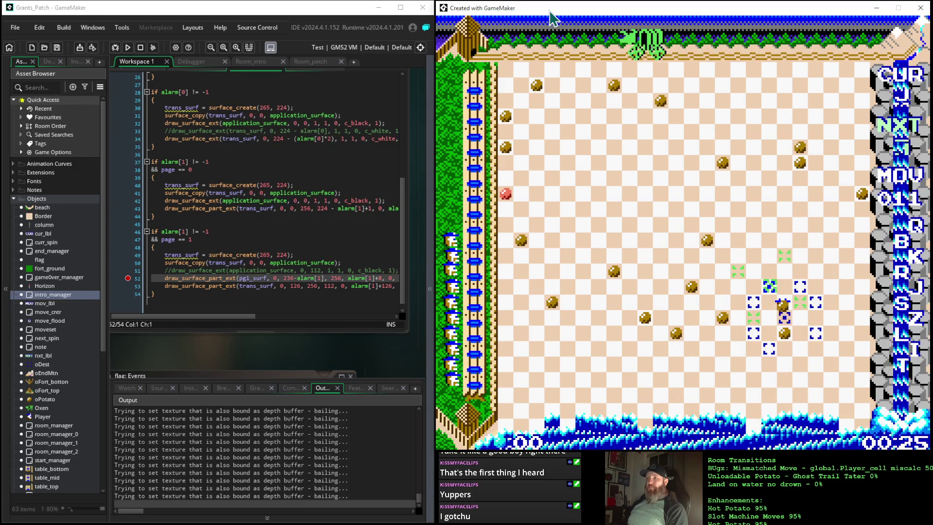
{"action": "key", "text": "Left"}
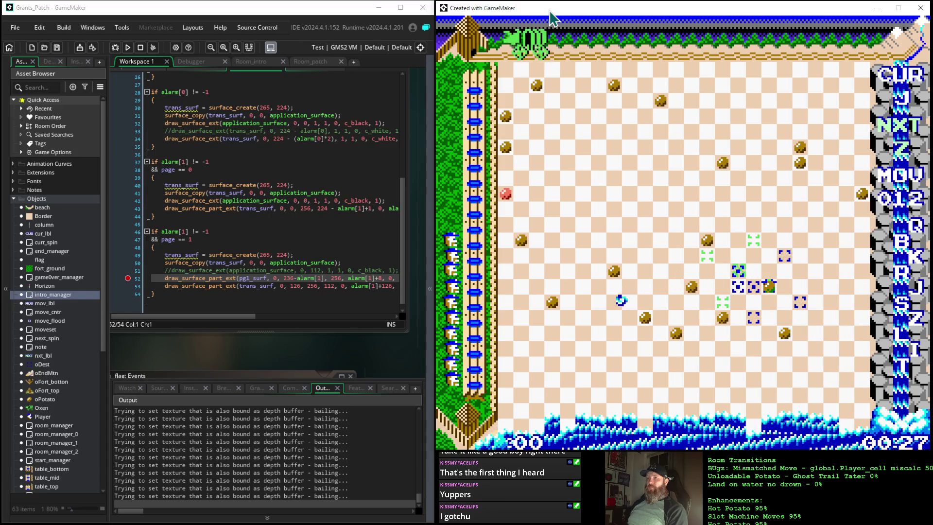
{"action": "key", "text": "Down"}
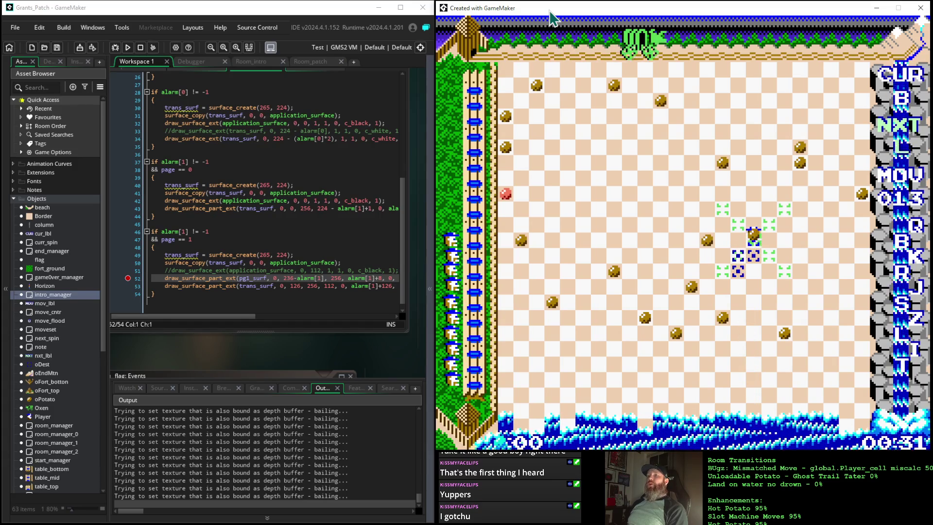
{"action": "key", "text": "Up"}
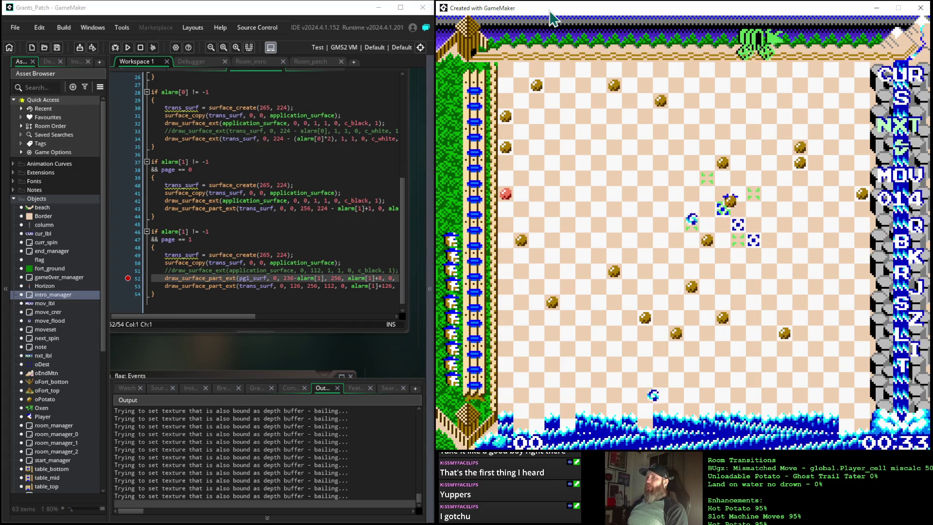
{"action": "key", "text": "Up"}
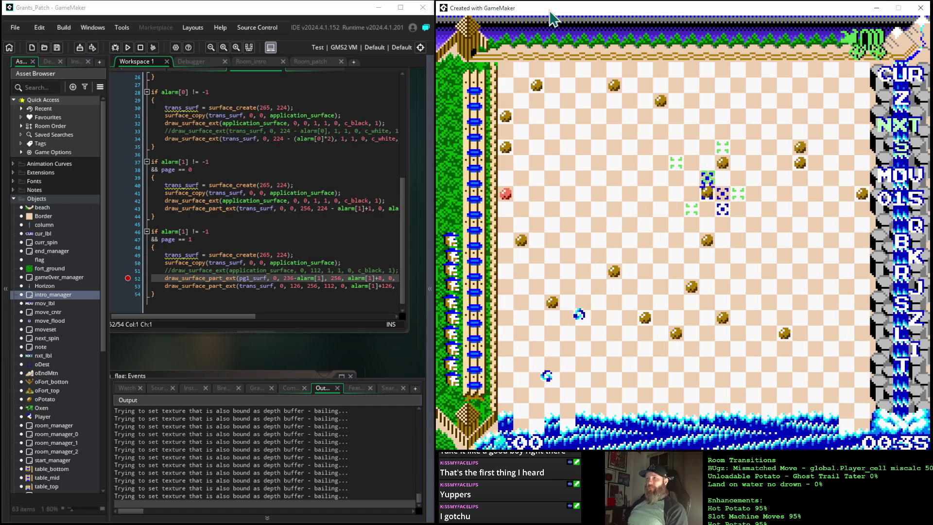
{"action": "key", "text": "Up"}
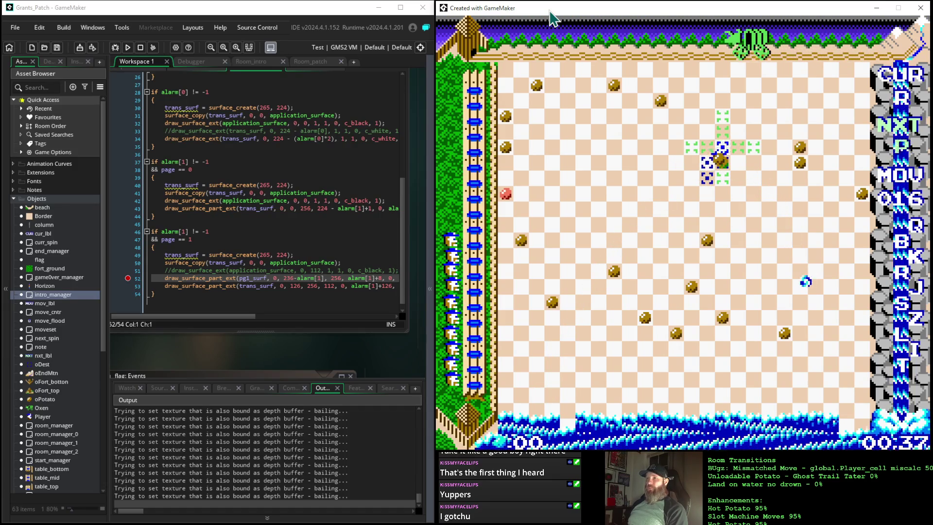
{"action": "key", "text": "Right"}
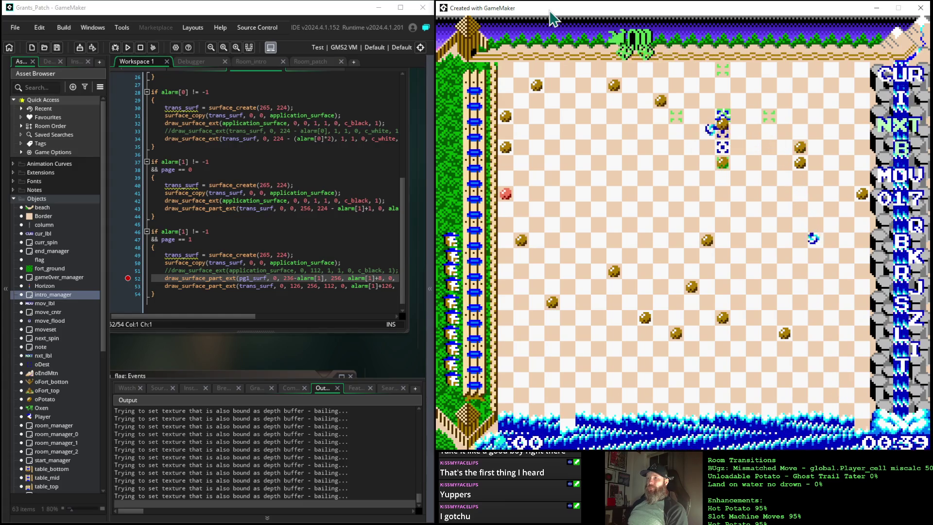
{"action": "key", "text": "Up"}
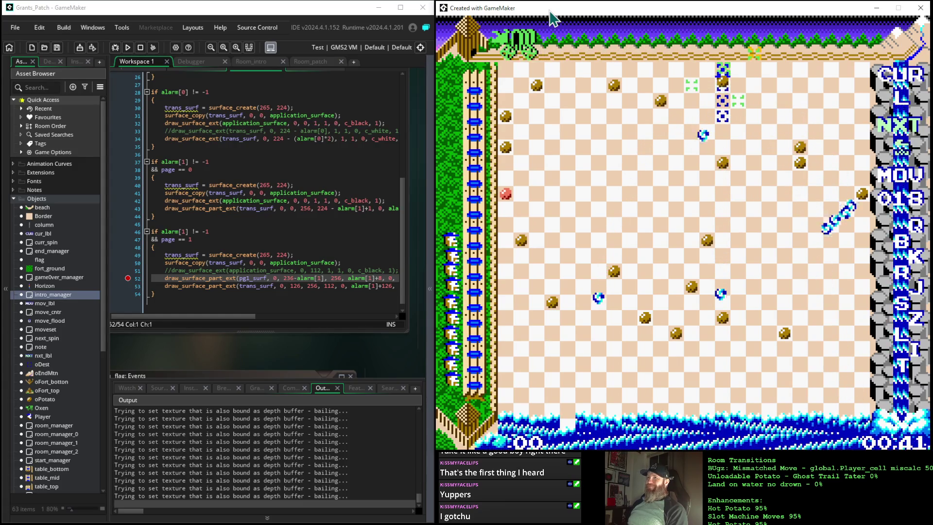
{"action": "key", "text": "Up"}
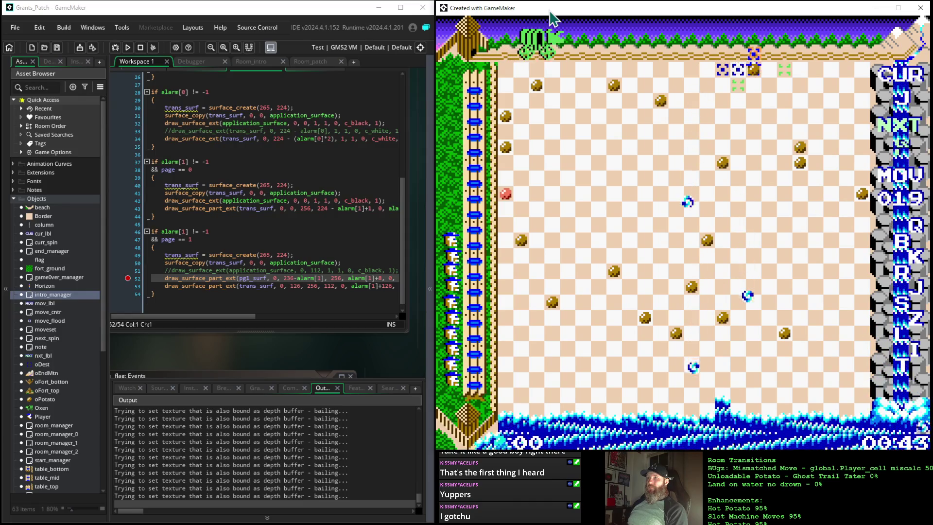
{"action": "key", "text": "Down"}
{"action": "key", "text": "Down"}
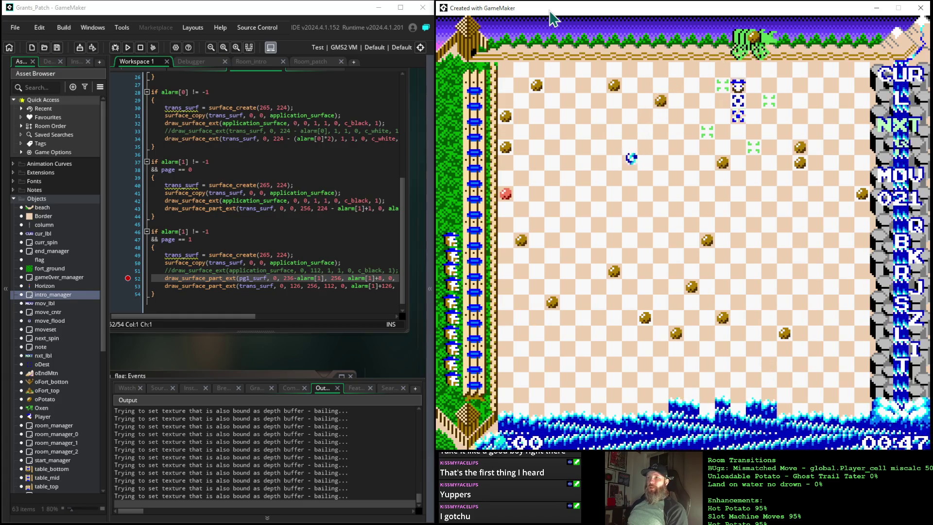
{"action": "key", "text": "Down"}
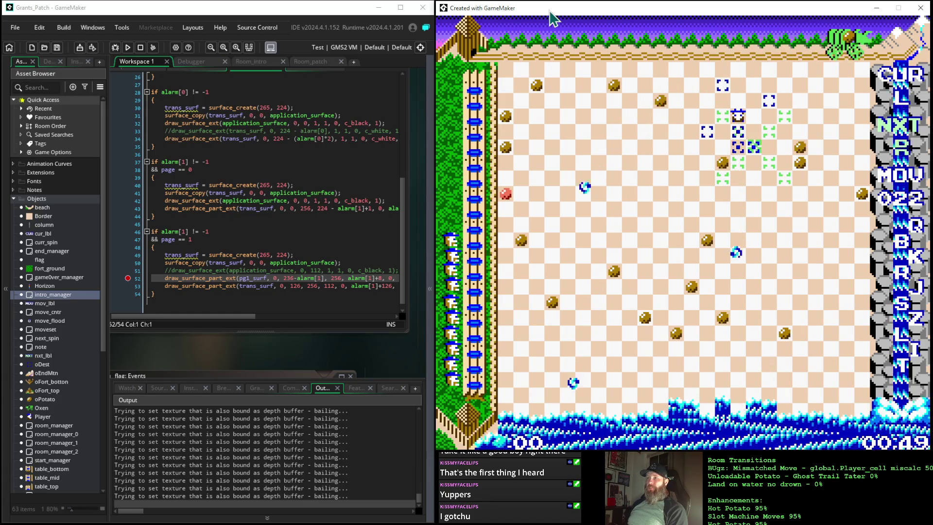
{"action": "key", "text": "Down"}
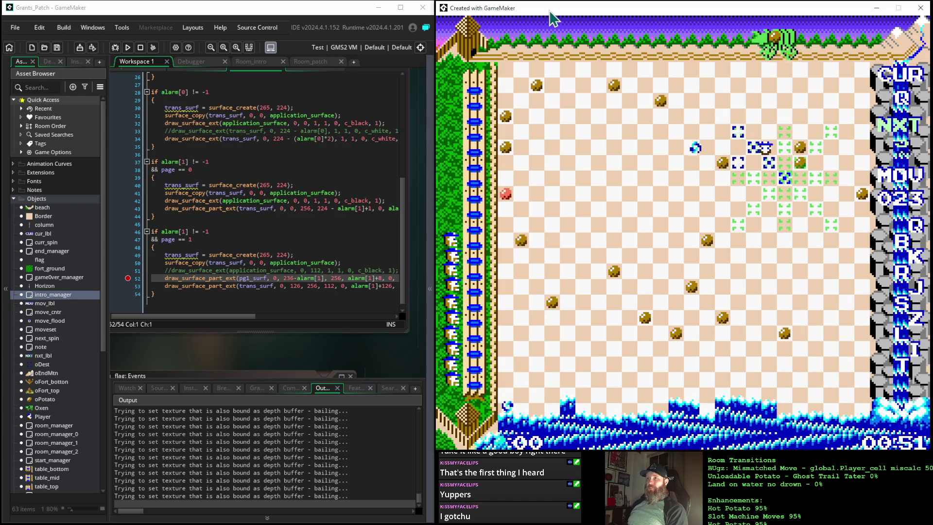
{"action": "key", "text": "Down"}
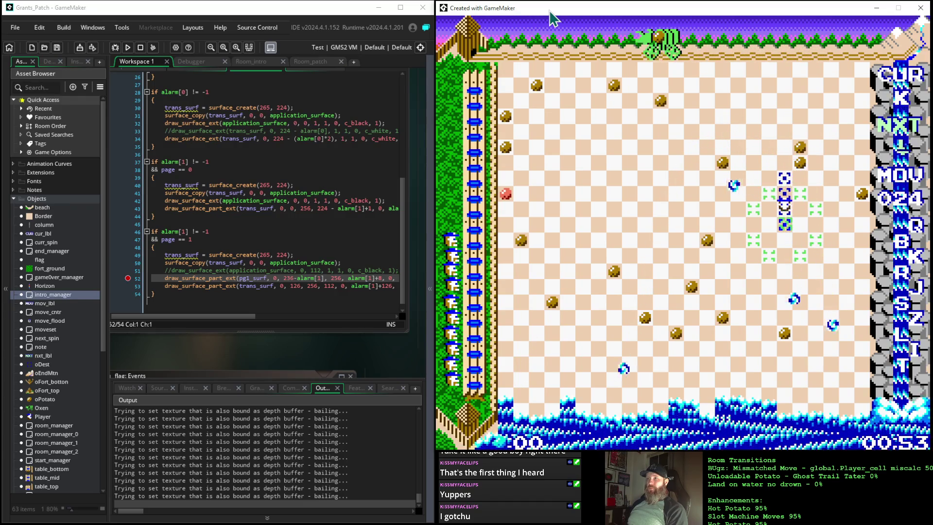
{"action": "key", "text": "Down"}
{"action": "key", "text": "Down"}
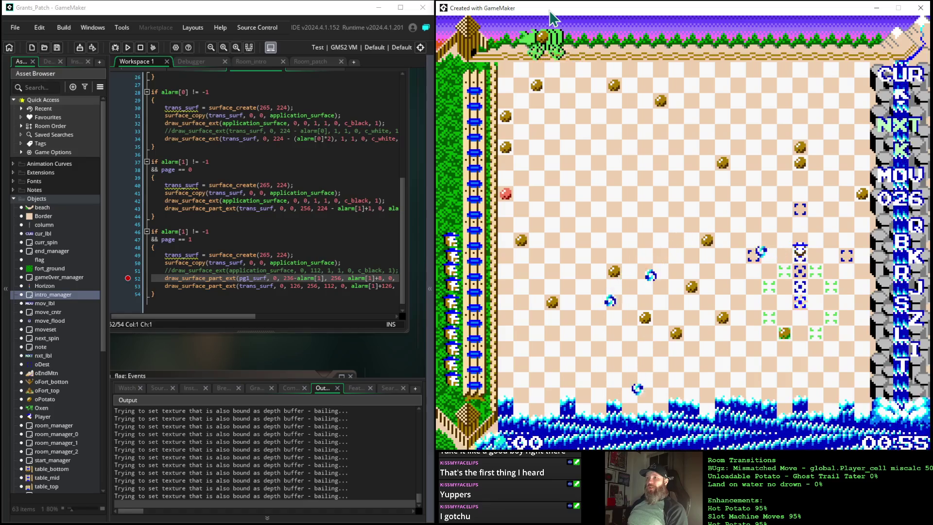
{"action": "key", "text": "Down"}
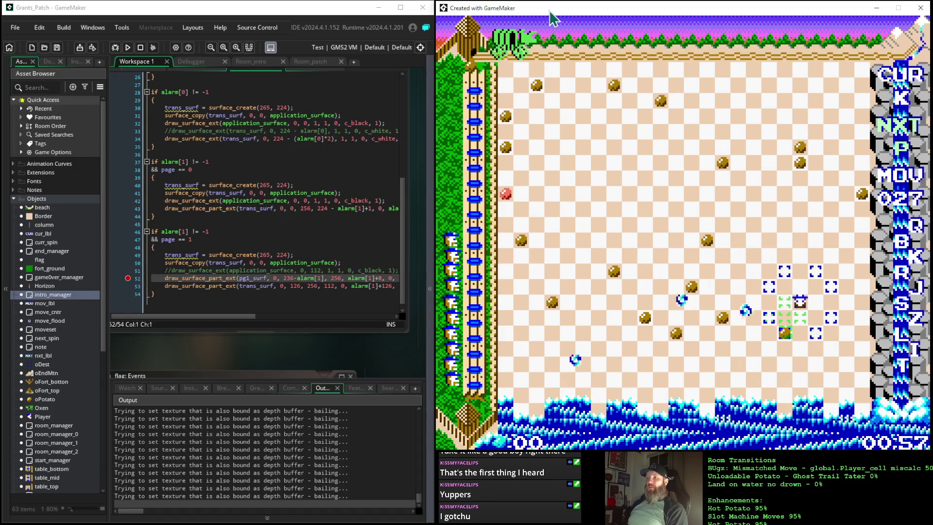
{"action": "key", "text": "Down"}
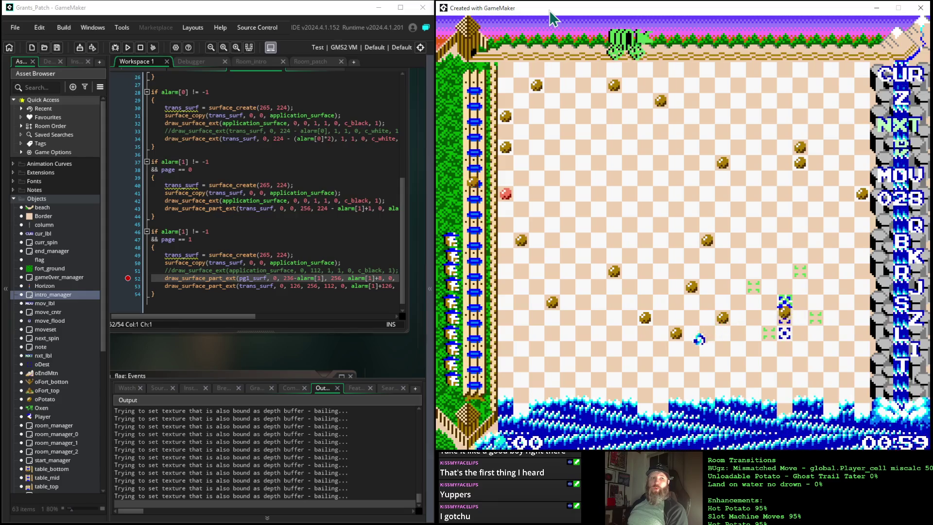
Step: Move the player piece up and down the board with the arrow keys
{"action": "key", "text": "Down"}
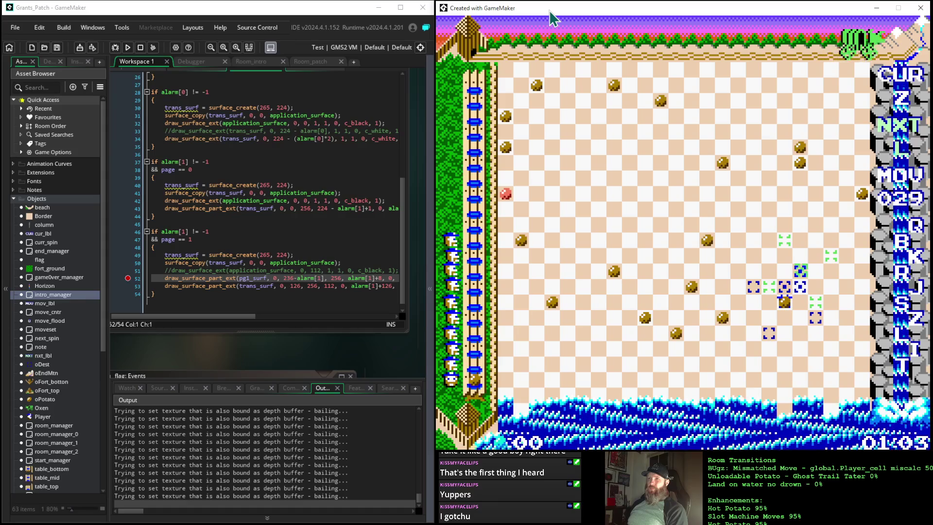
{"action": "key", "text": "Up"}
{"action": "key", "text": "Up"}
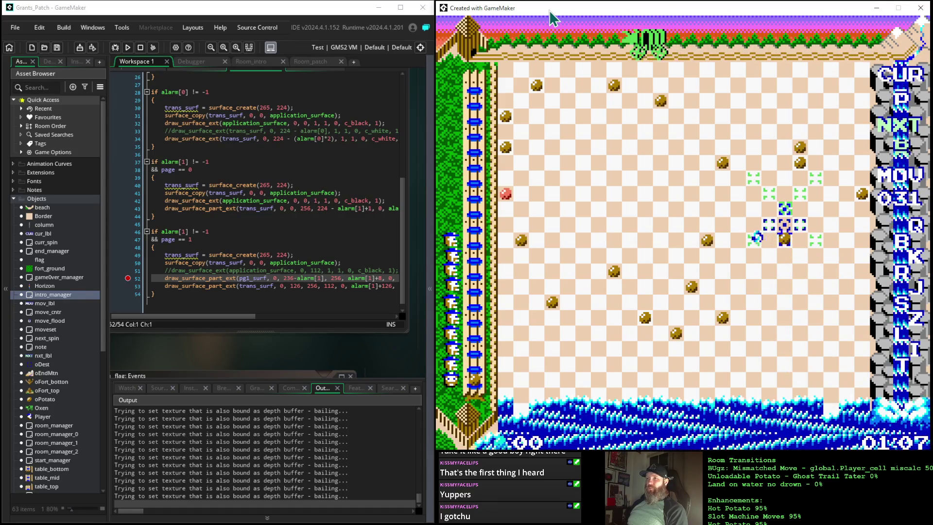
{"action": "key", "text": "Up"}
{"action": "key", "text": "Up"}
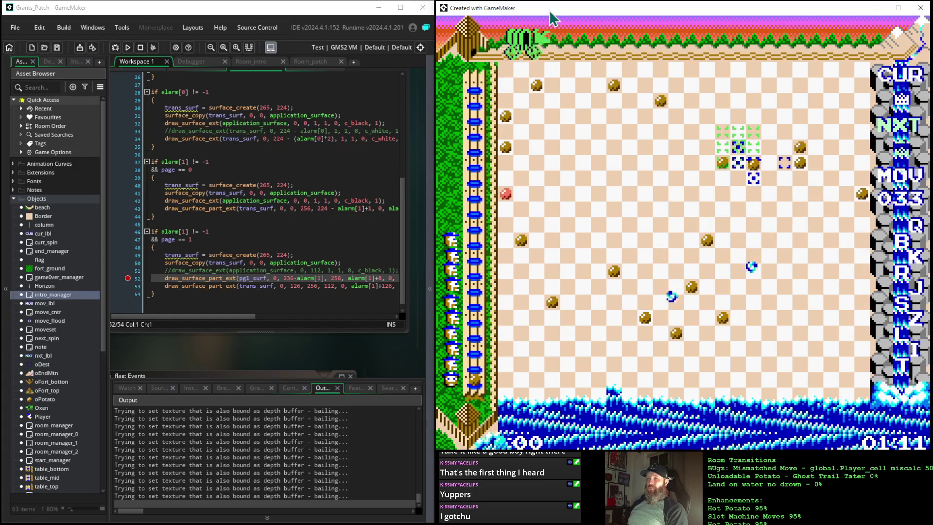
{"action": "key", "text": "Up"}
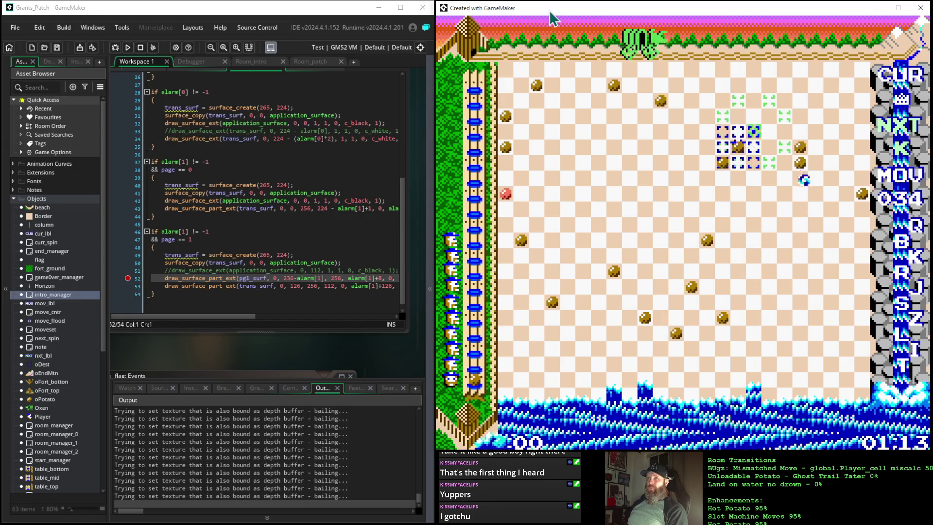
{"action": "key", "text": "Up"}
{"action": "key", "text": "Up"}
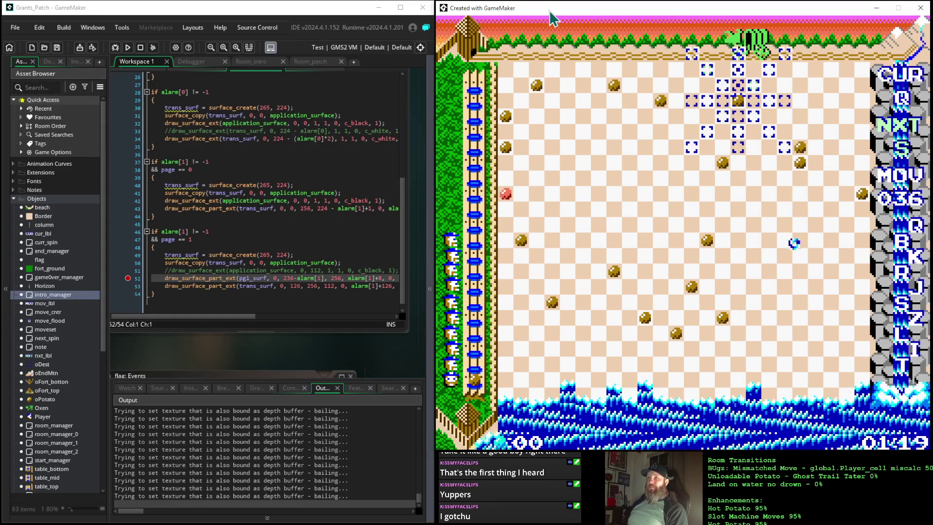
{"action": "key", "text": "Up"}
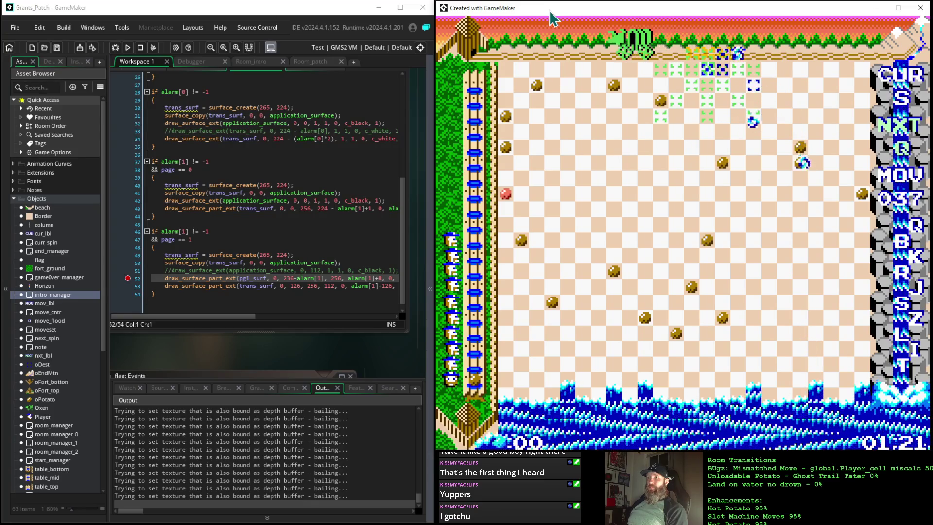
{"action": "key", "text": "Down"}
{"action": "key", "text": "Down"}
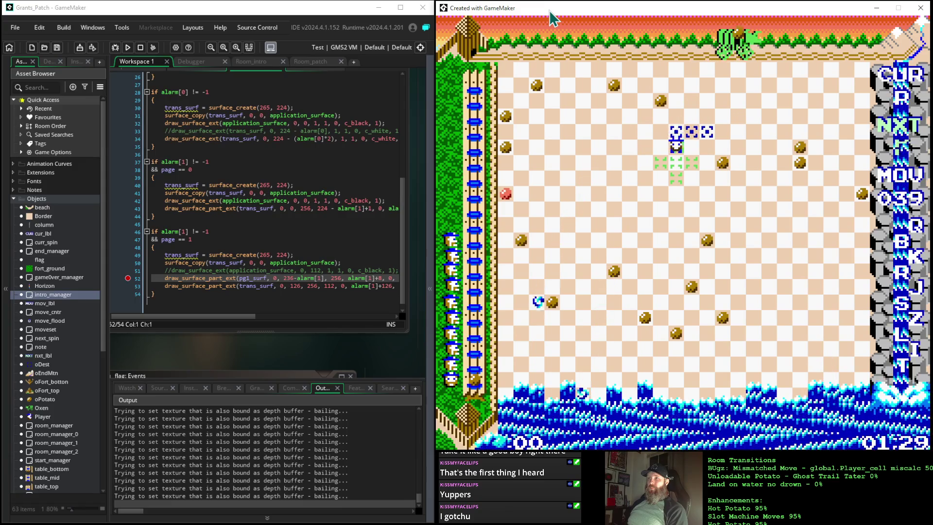
{"action": "key", "text": "Down"}
{"action": "key", "text": "Down"}
{"action": "key", "text": "Down"}
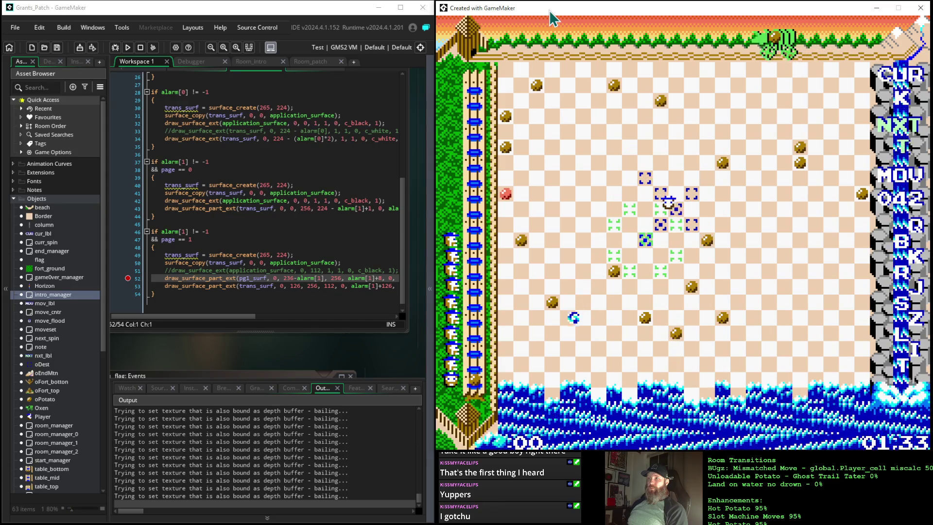
{"action": "key", "text": "Down"}
{"action": "key", "text": "Down"}
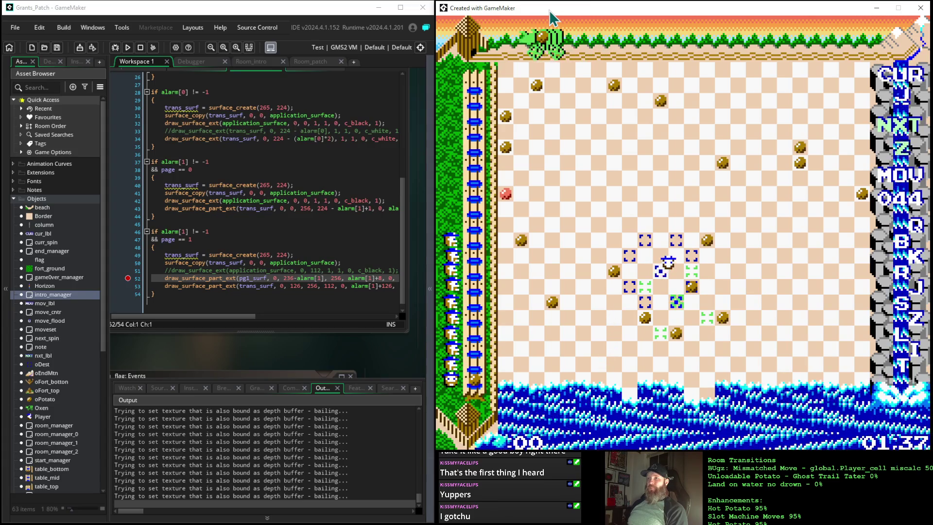
{"action": "key", "text": "Down"}
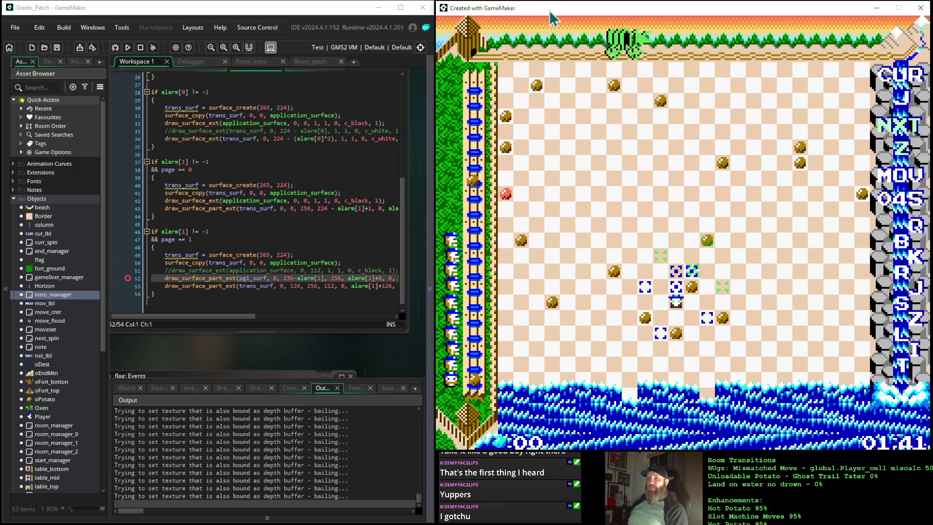
{"action": "key", "text": "Down"}
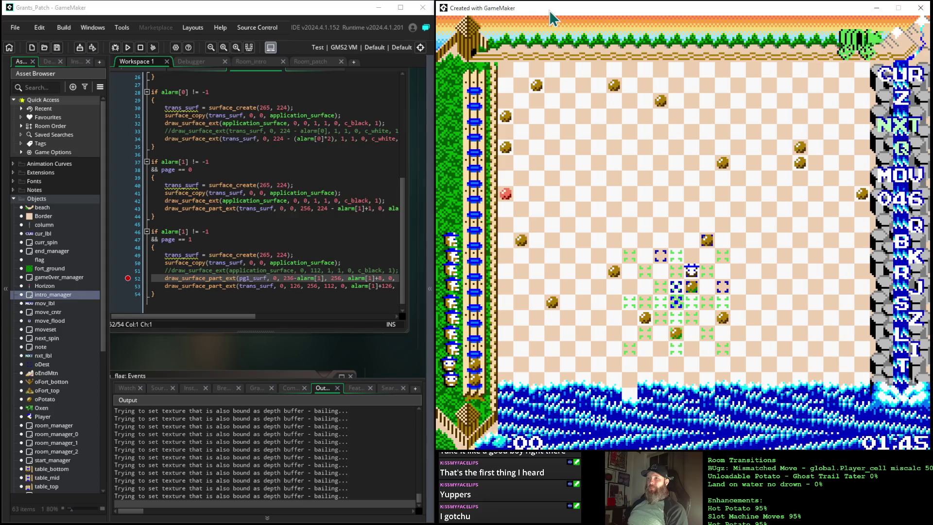
{"action": "key", "text": "Down"}
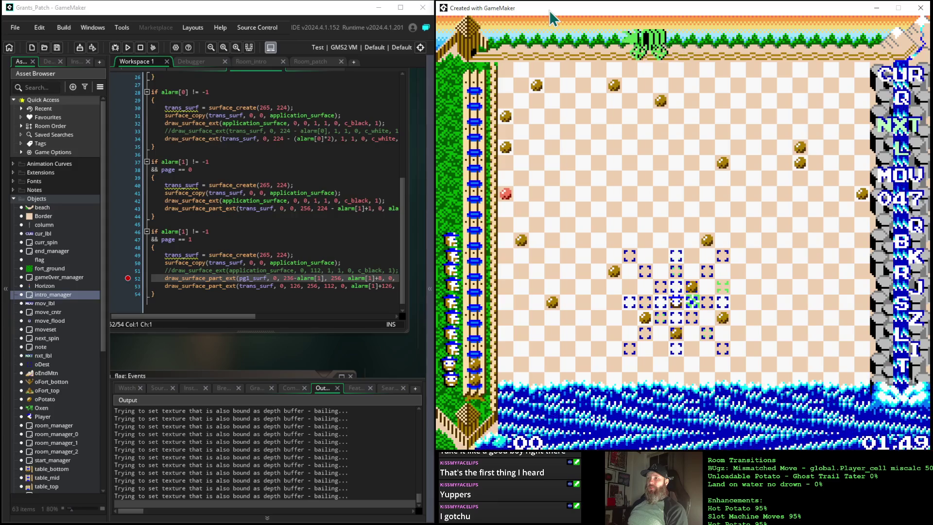
{"action": "key", "text": "Down"}
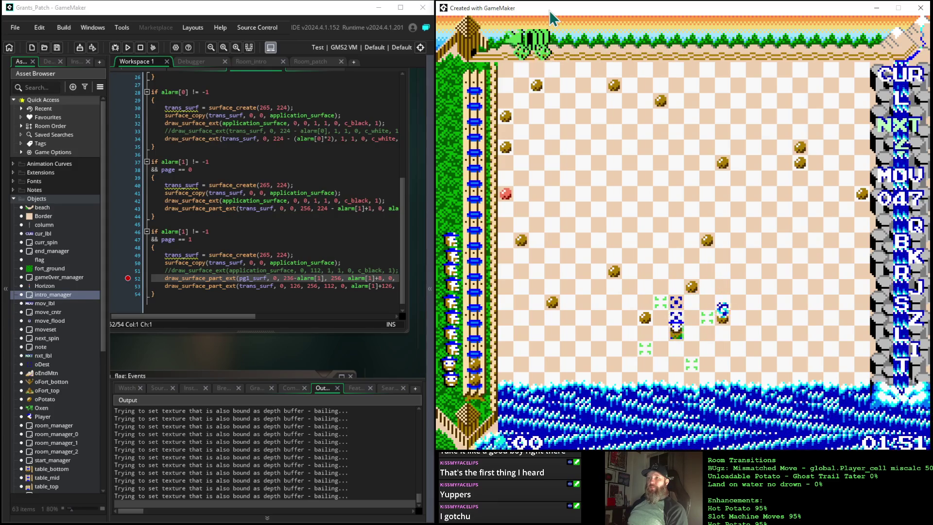
{"action": "key", "text": "Up"}
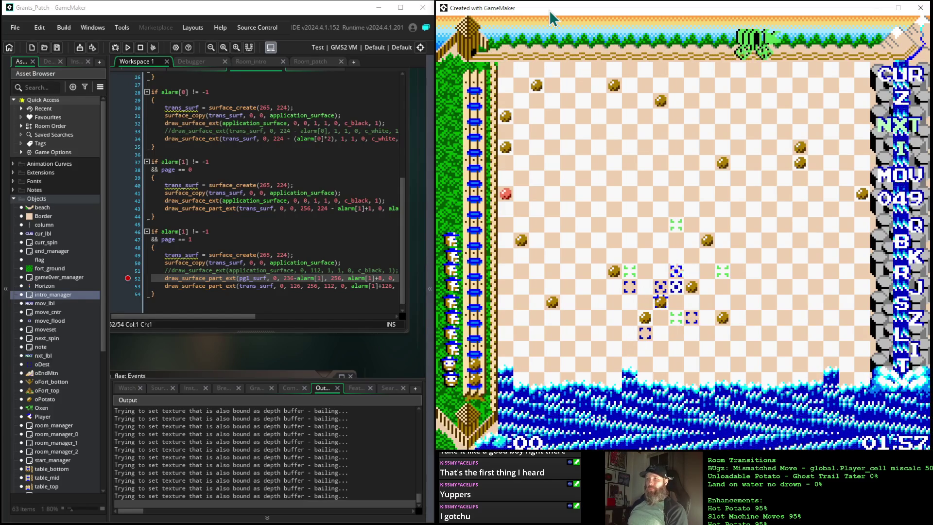
Step: Jump onto the target square, then push a potato upward toward the top
{"action": "key", "text": "space"}
{"action": "key", "text": "space"}
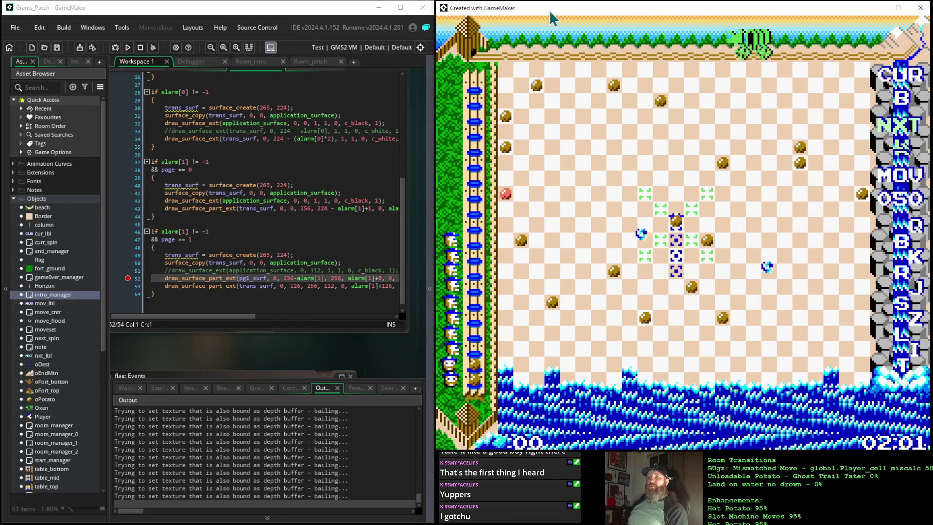
{"action": "key", "text": "space"}
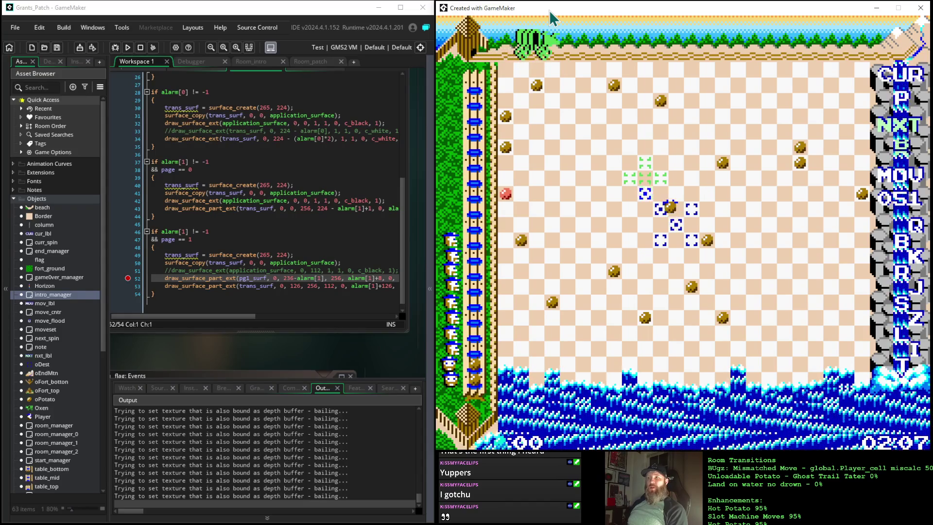
{"action": "key", "text": "space"}
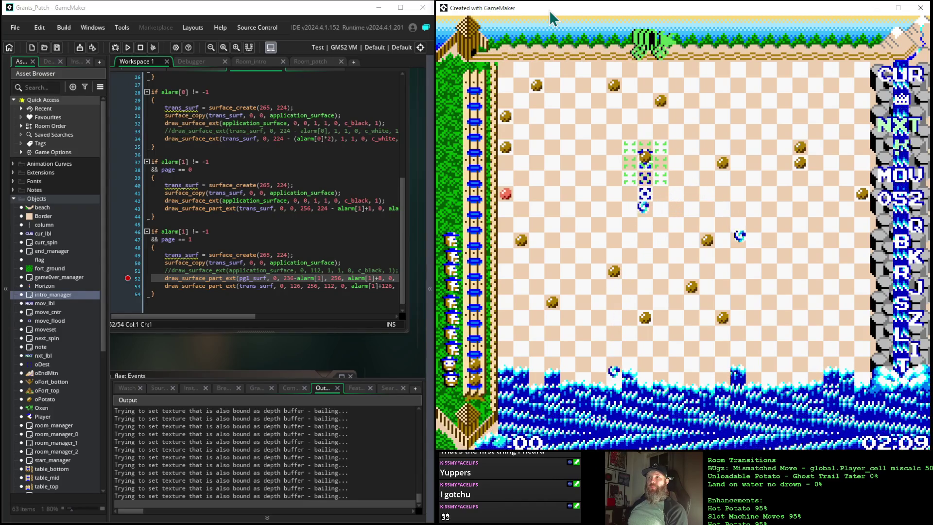
{"action": "key", "text": "Up"}
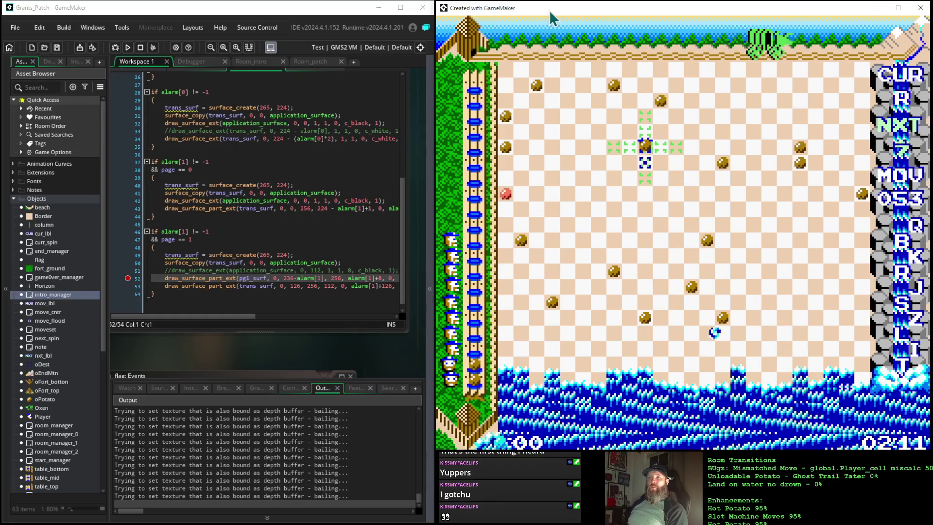
{"action": "key", "text": "Up"}
{"action": "key", "text": "Up"}
{"action": "key", "text": "Up"}
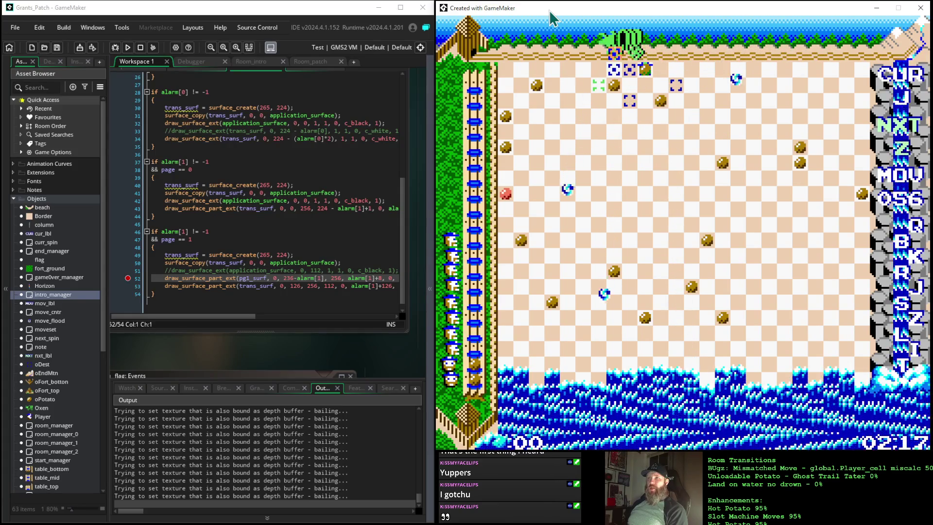
{"action": "key", "text": "Up"}
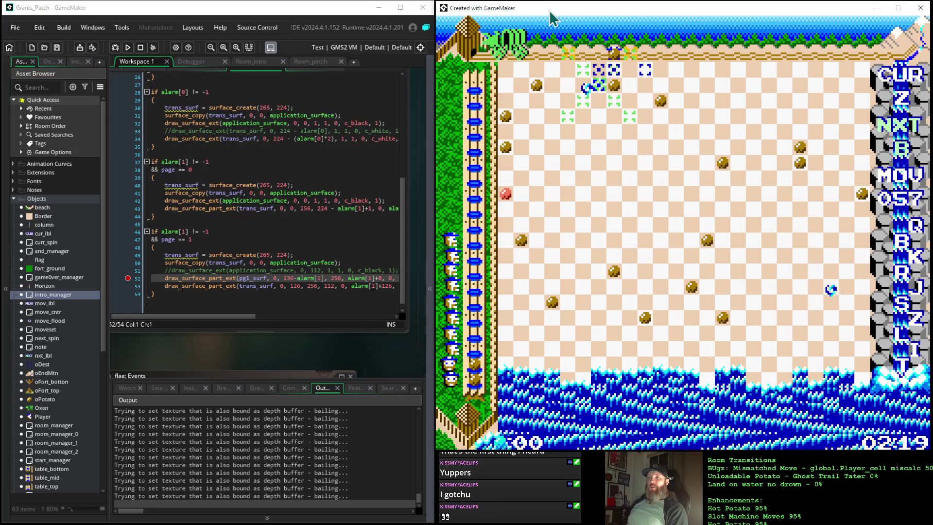
Step: Keep moving the player around the board until the move counter reaches 076
{"action": "key", "text": "Down"}
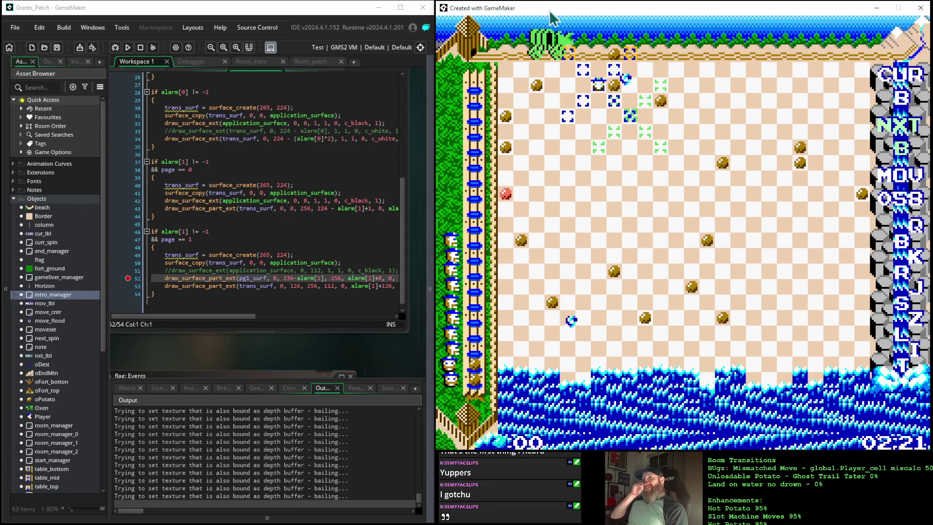
{"action": "key", "text": "Down"}
{"action": "key", "text": "Down"}
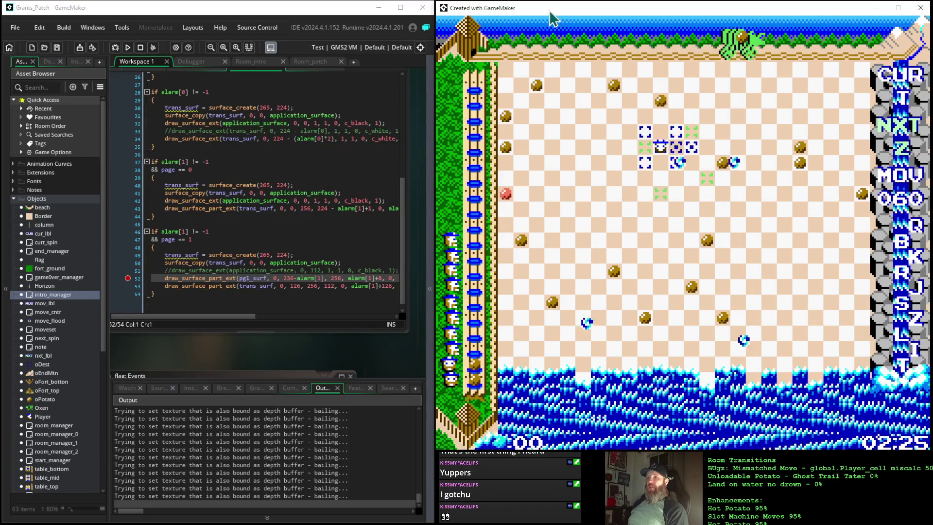
{"action": "key", "text": "Down"}
{"action": "key", "text": "Down"}
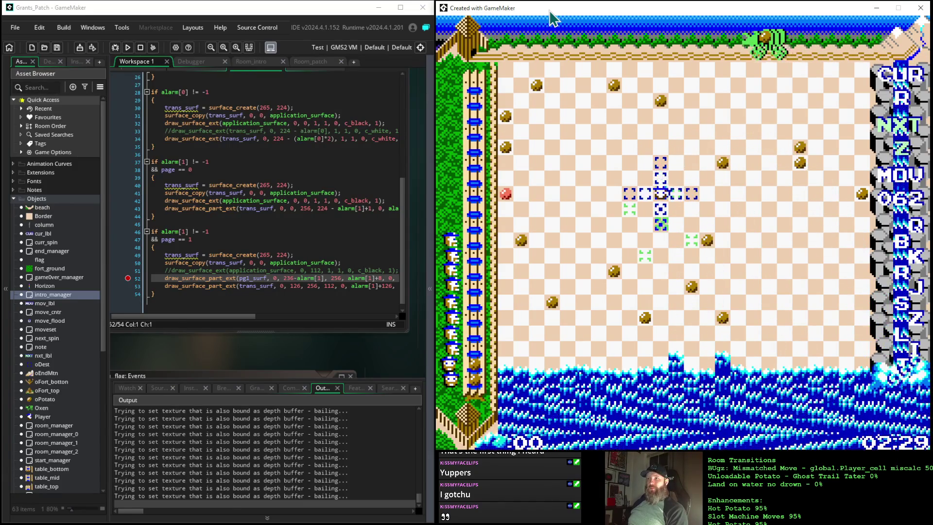
{"action": "key", "text": "Down"}
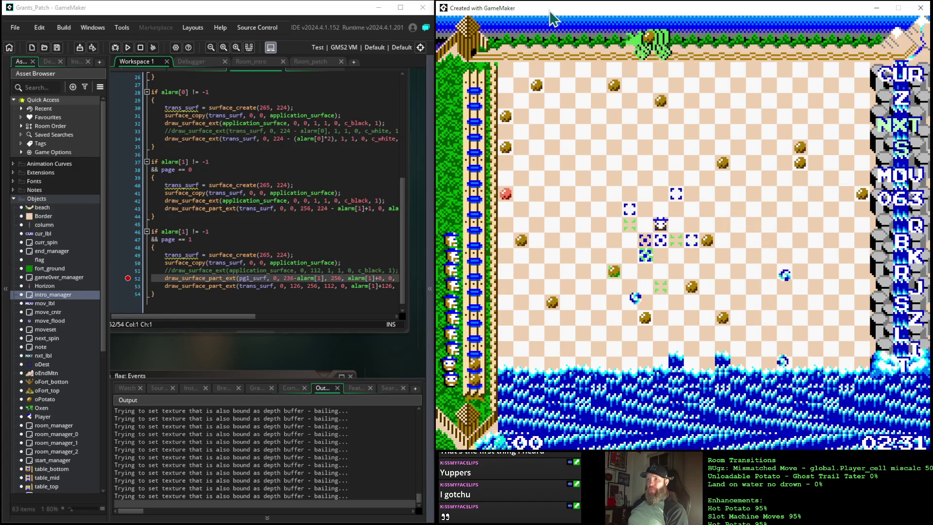
{"action": "key", "text": "Down"}
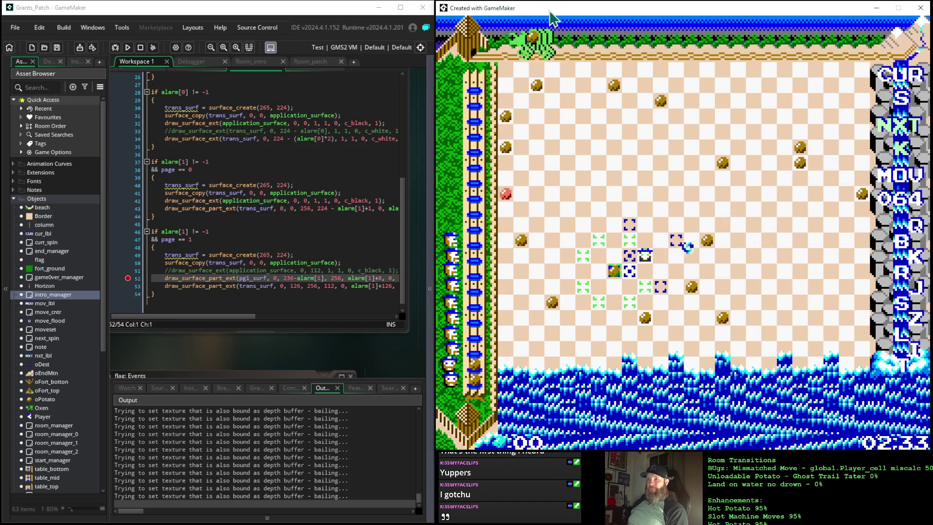
{"action": "key", "text": "Down"}
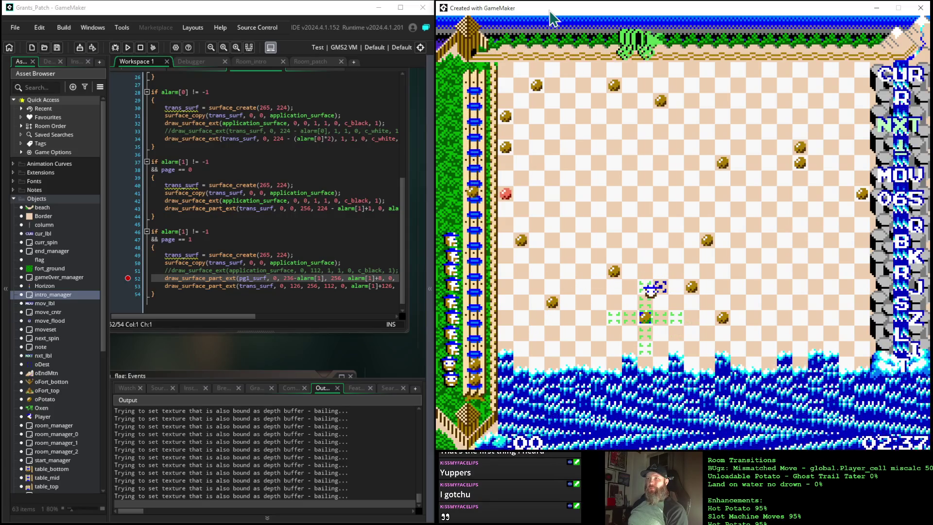
{"action": "key", "text": "Down"}
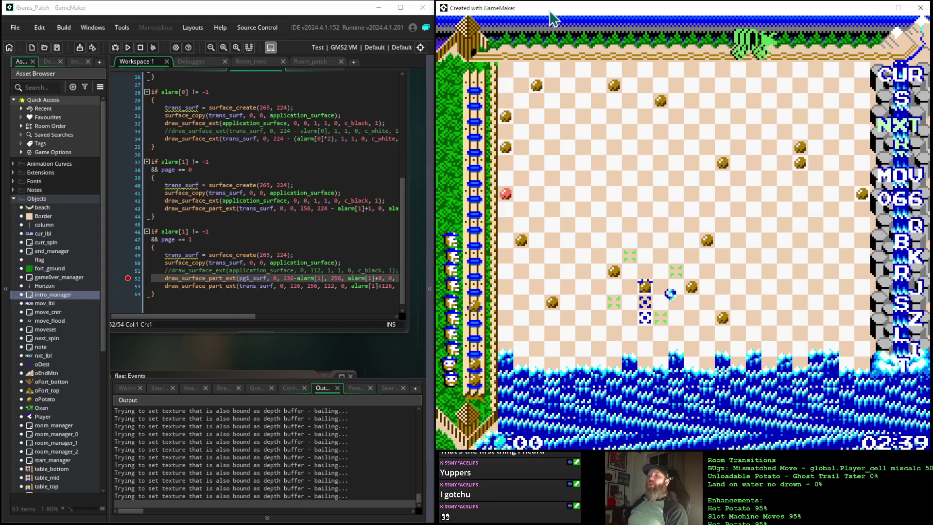
{"action": "key", "text": "Down"}
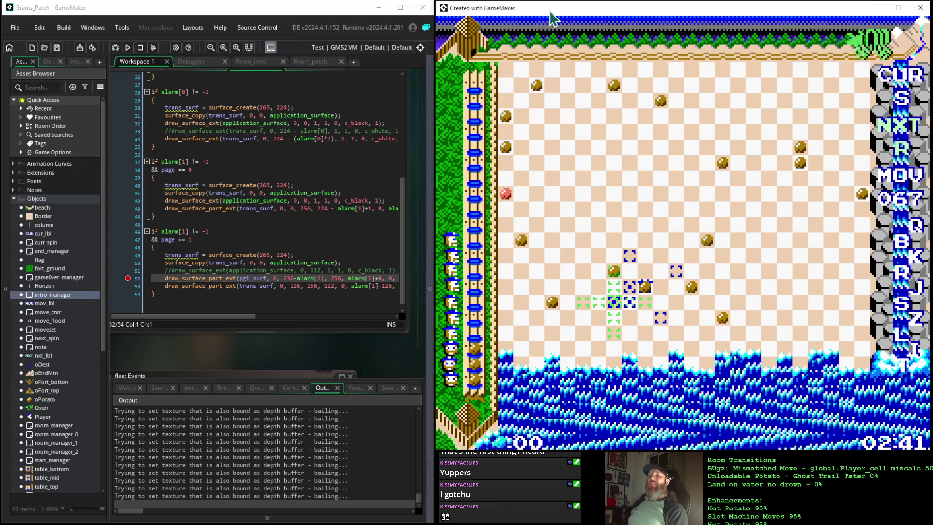
{"action": "key", "text": "Down"}
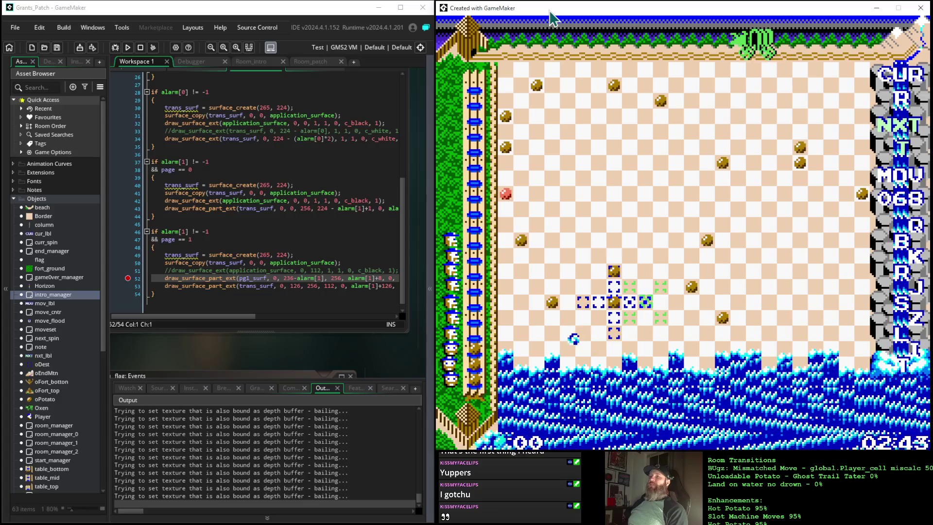
{"action": "key", "text": "Down"}
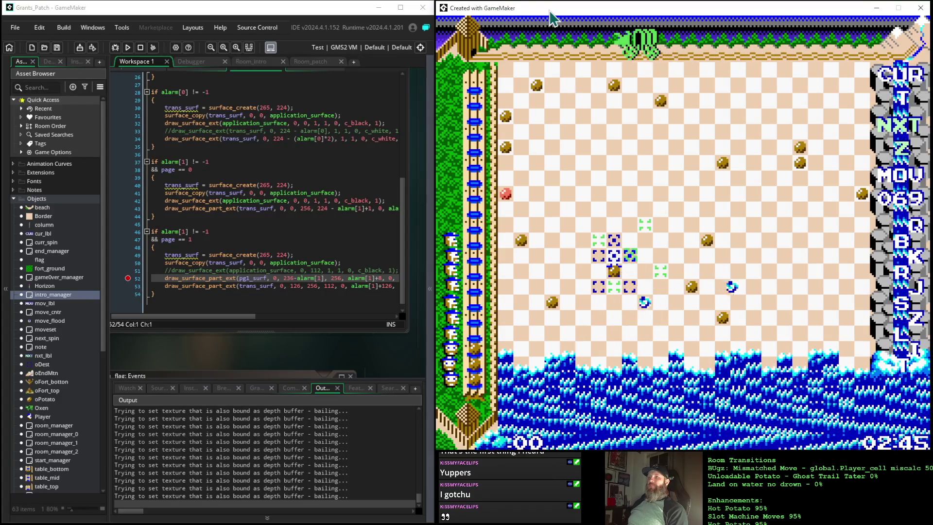
{"action": "key", "text": "Down"}
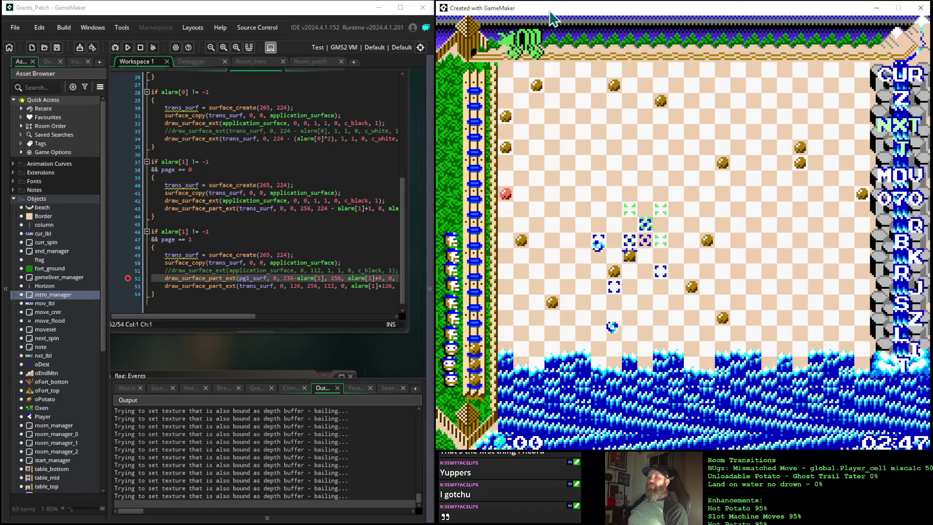
{"action": "key", "text": "Up"}
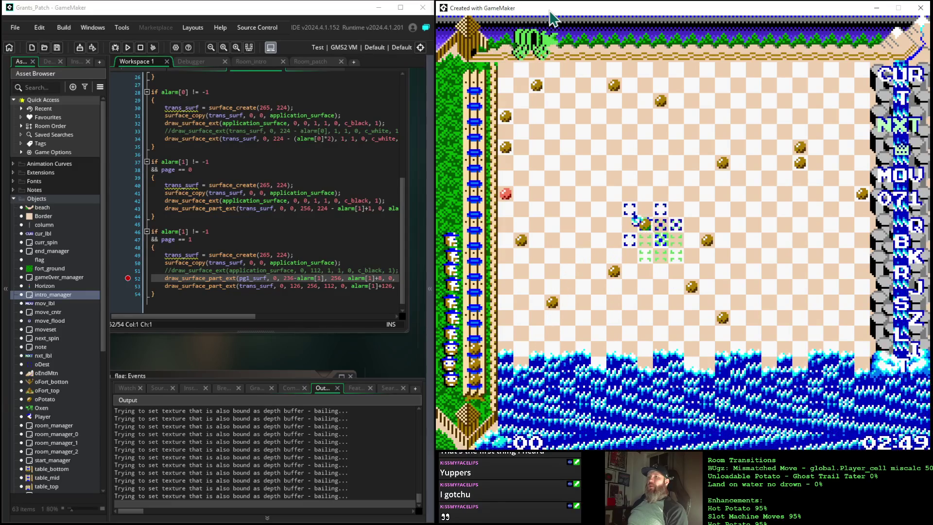
{"action": "key", "text": "Down"}
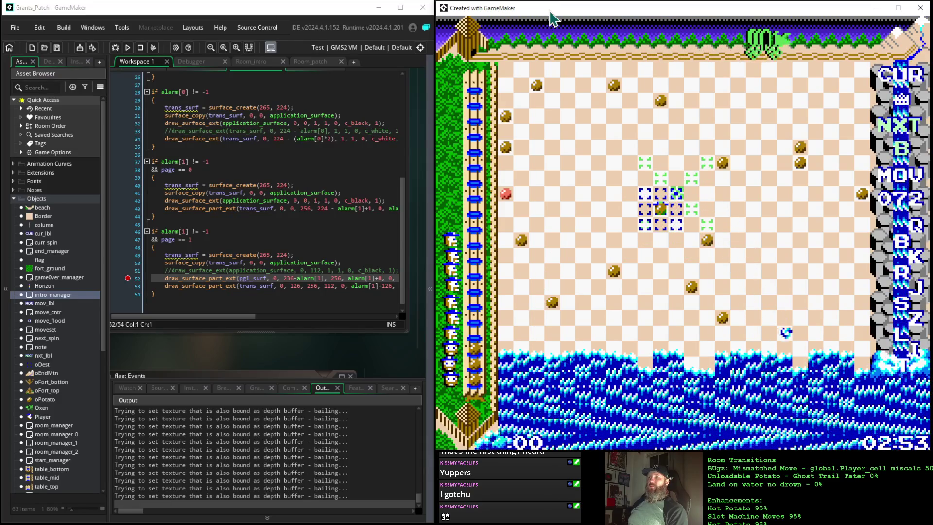
{"action": "key", "text": "Right"}
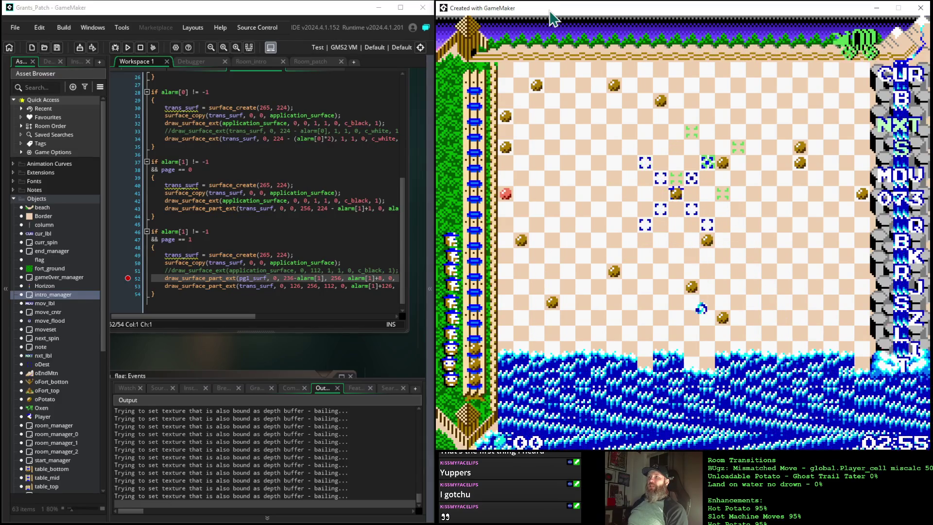
{"action": "key", "text": "Up"}
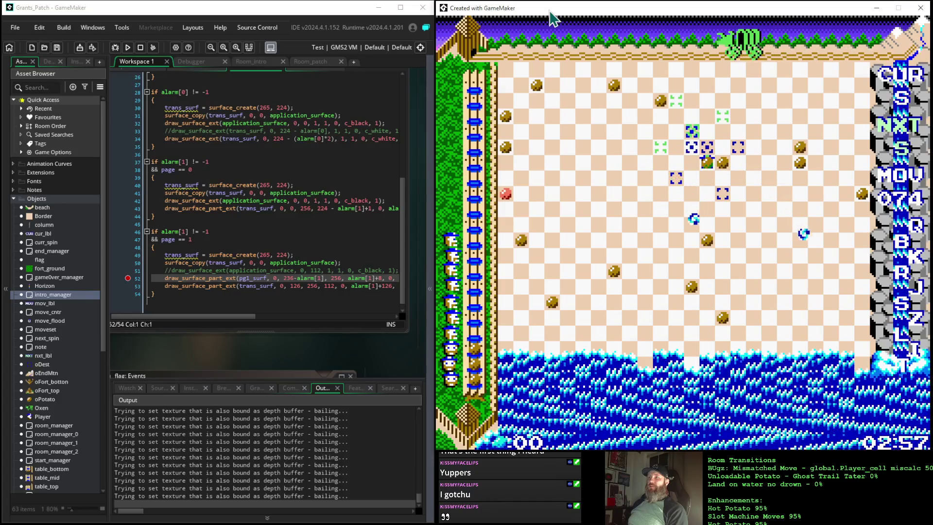
{"action": "key", "text": "Up"}
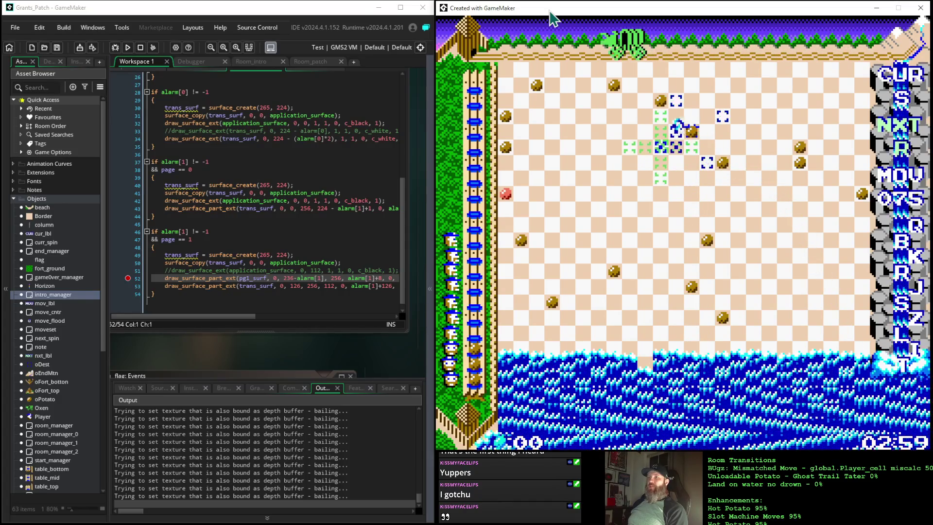
{"action": "key", "text": "Up"}
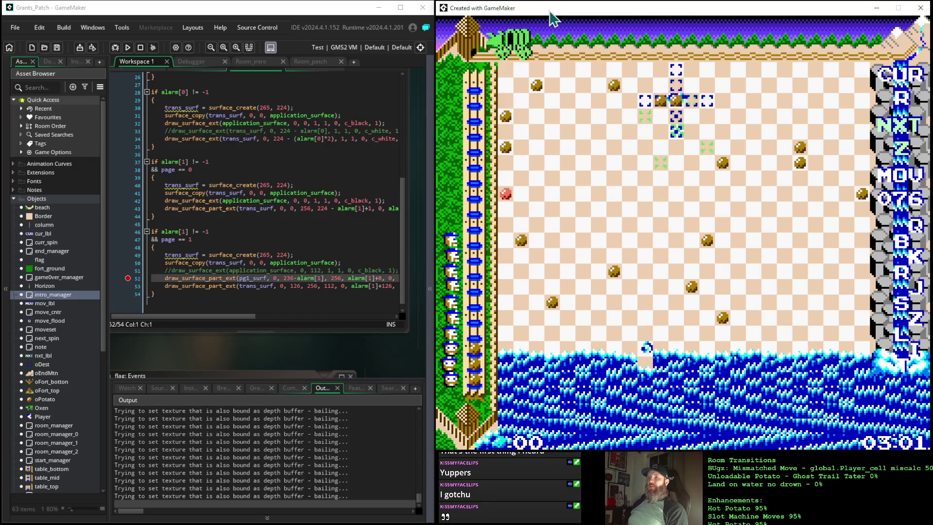
Step: Move the player with the arrow keys, triggering the flooded-move warning
{"action": "key", "text": "Up"}
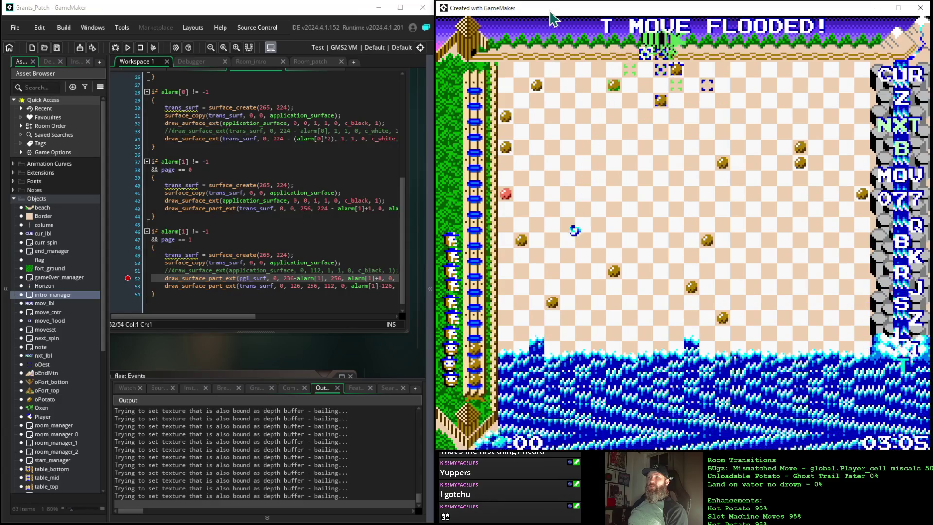
{"action": "key", "text": "Up"}
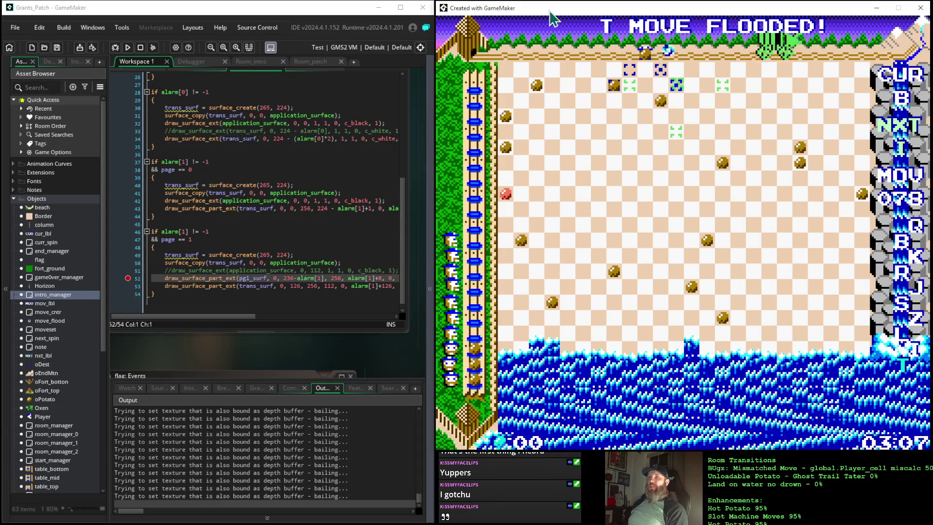
{"action": "key", "text": "Down"}
{"action": "key", "text": "Down"}
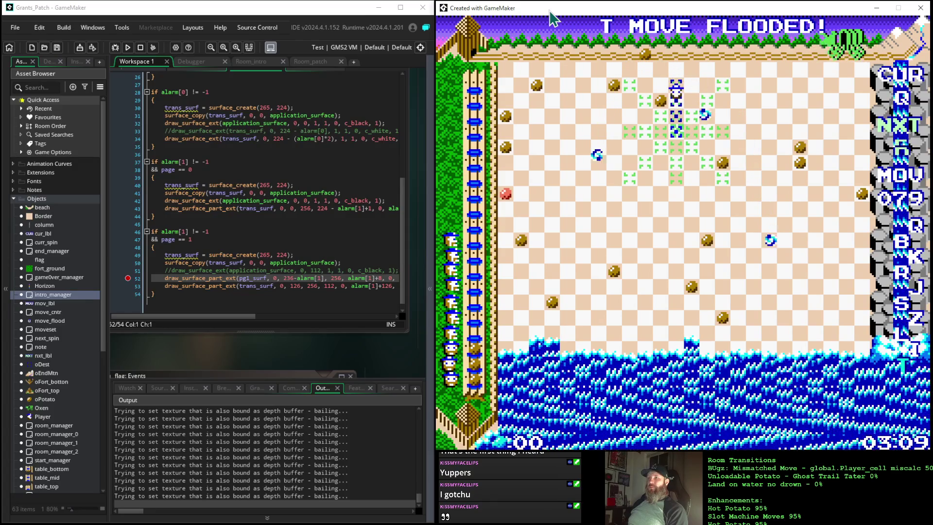
{"action": "key", "text": "Down"}
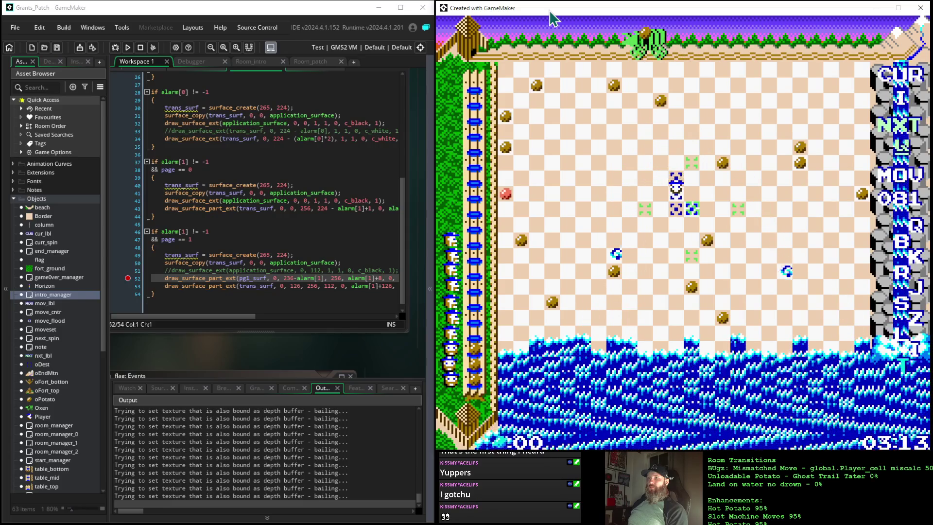
{"action": "key", "text": "Down"}
{"action": "key", "text": "Down"}
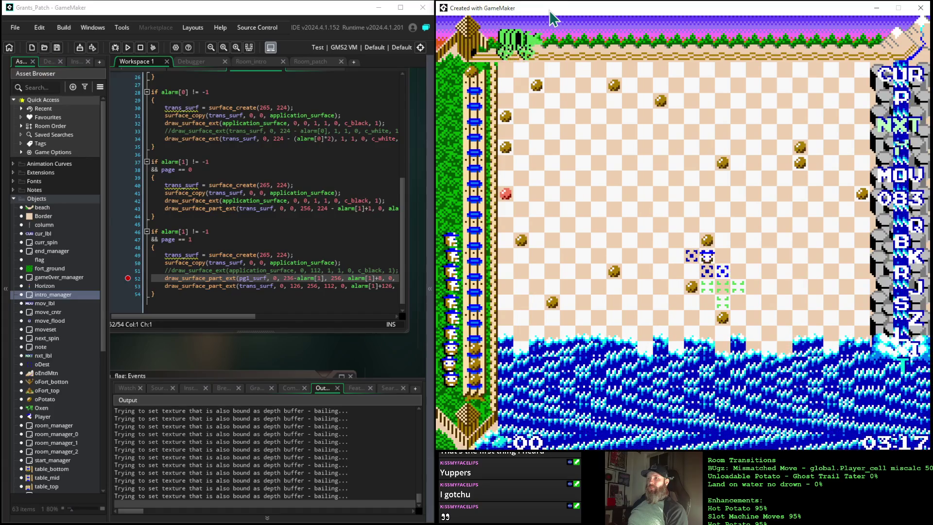
{"action": "key", "text": "Down"}
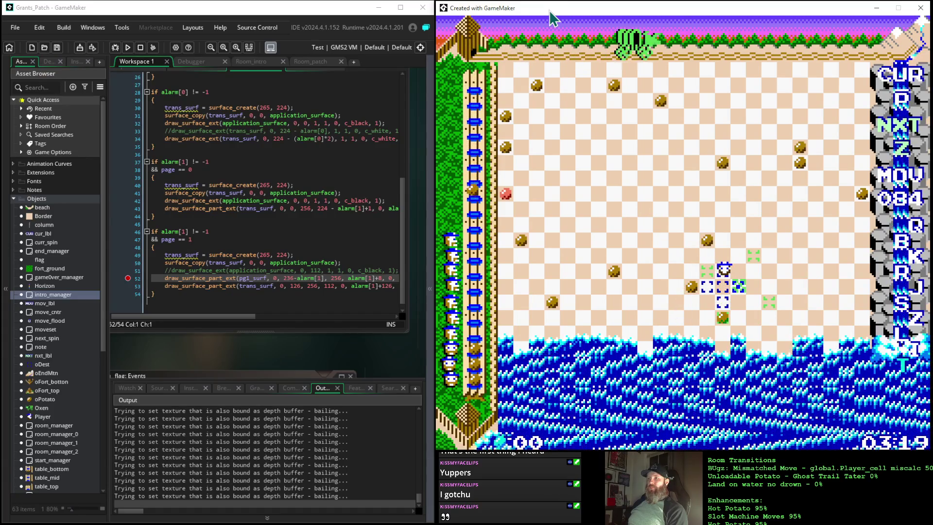
{"action": "key", "text": "Down"}
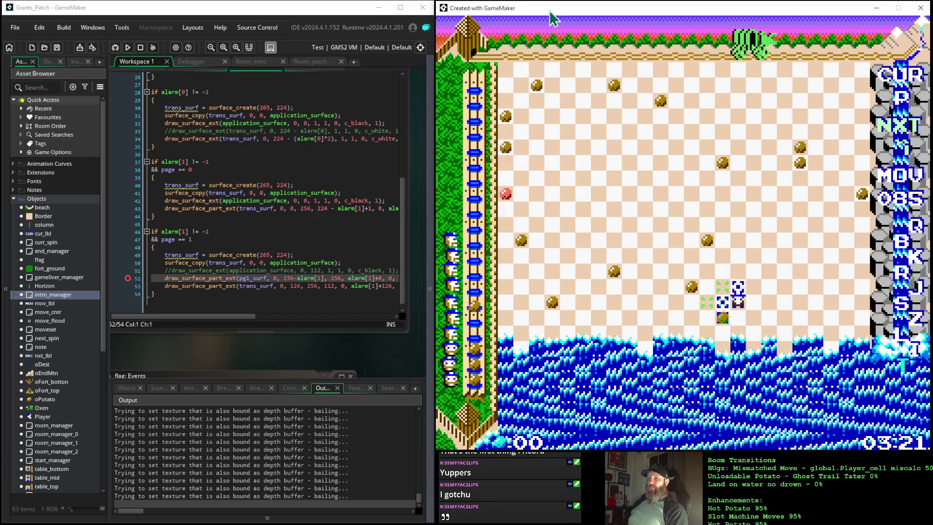
{"action": "key", "text": "Down"}
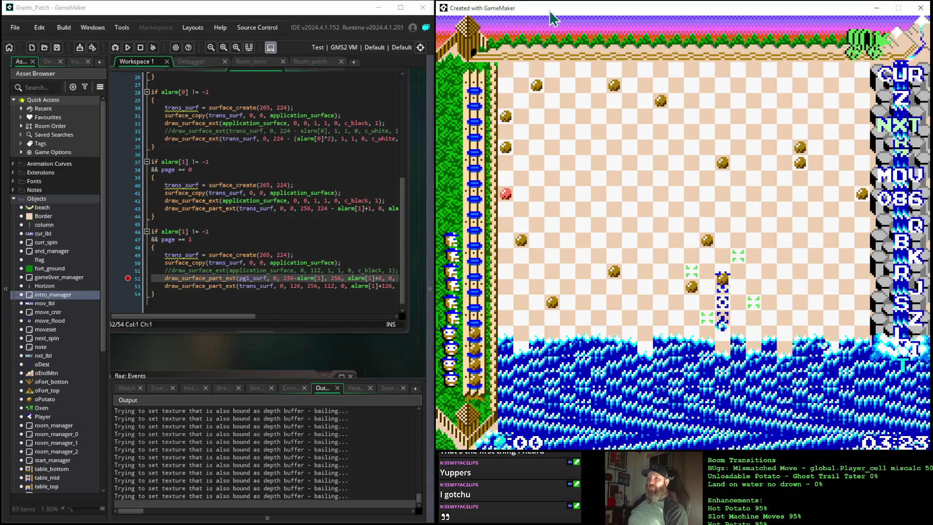
{"action": "key", "text": "Down"}
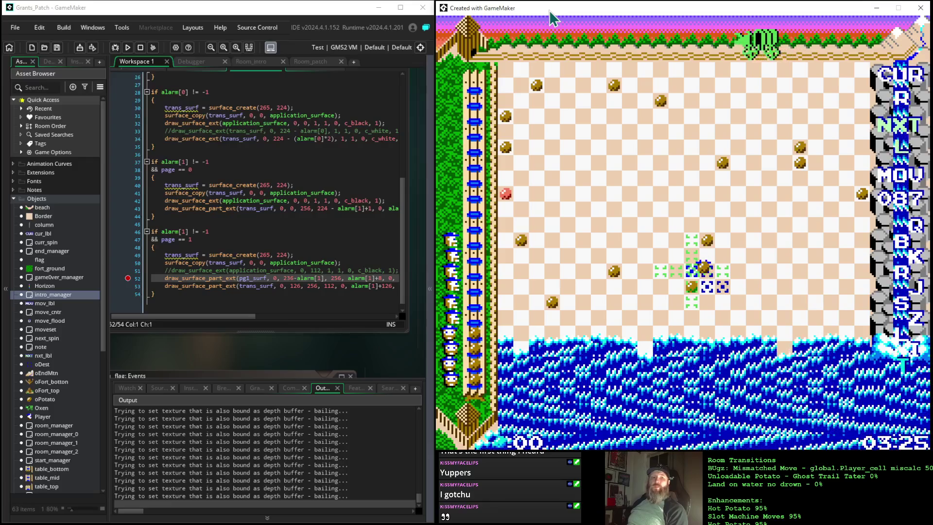
{"action": "key", "text": "Left"}
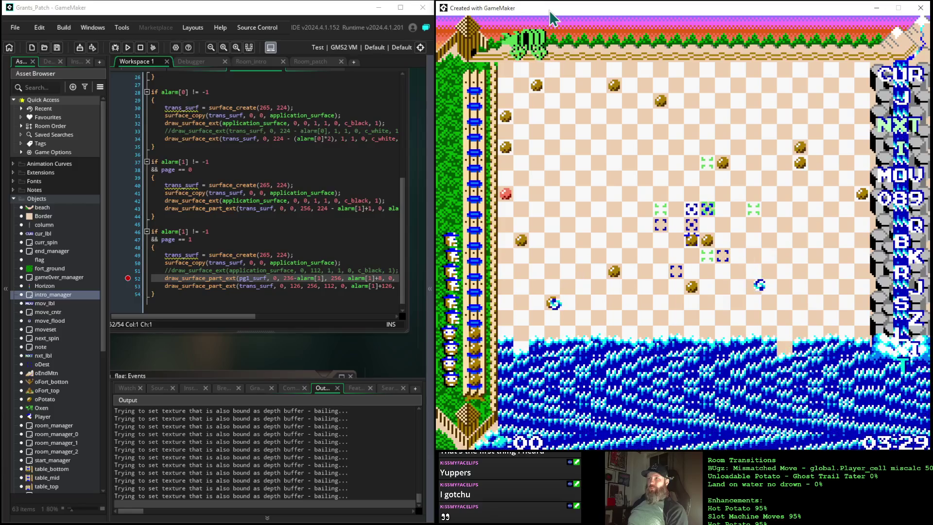
{"action": "key", "text": "Up"}
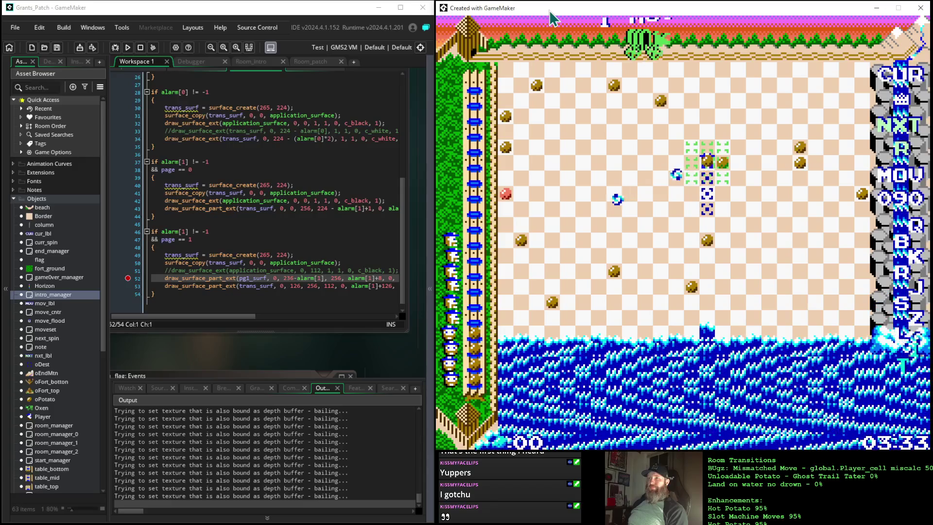
{"action": "key", "text": "space"}
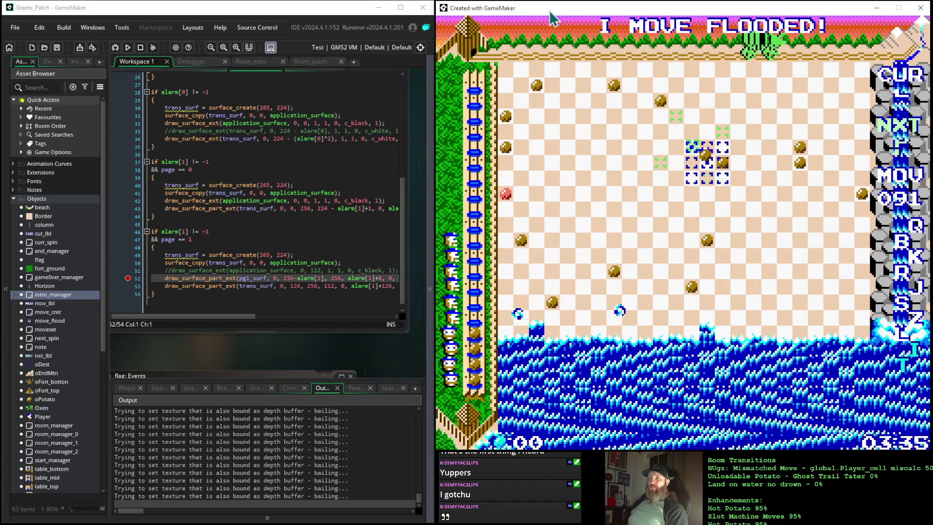
{"action": "key", "text": "Up"}
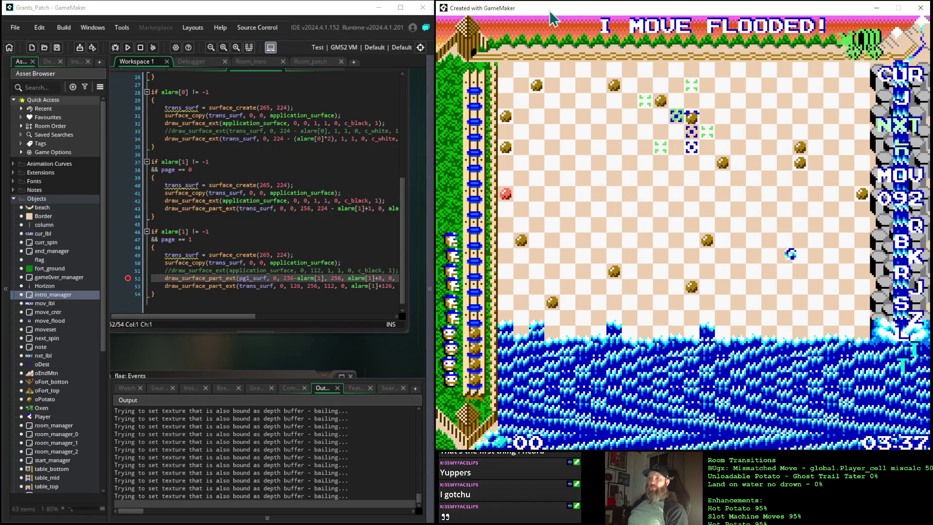
{"action": "key", "text": "Left"}
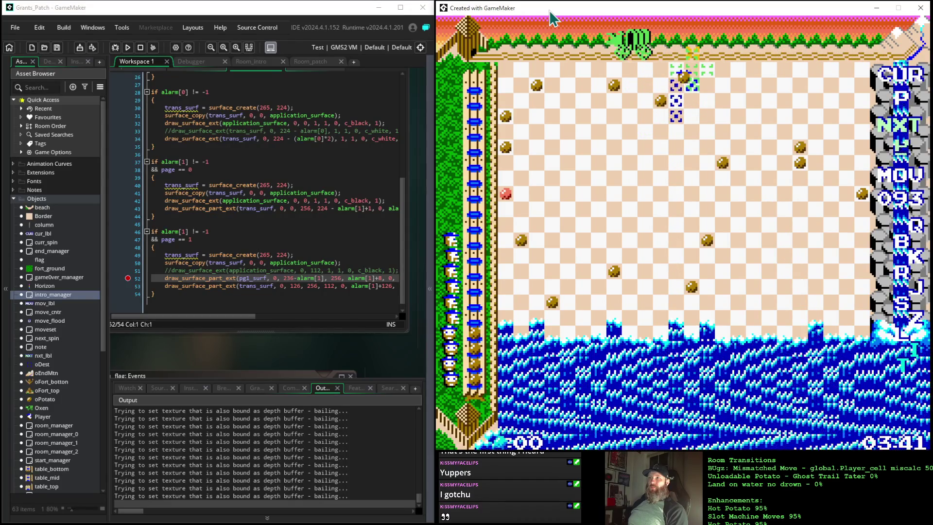
{"action": "key", "text": "Right"}
{"action": "key", "text": "Right"}
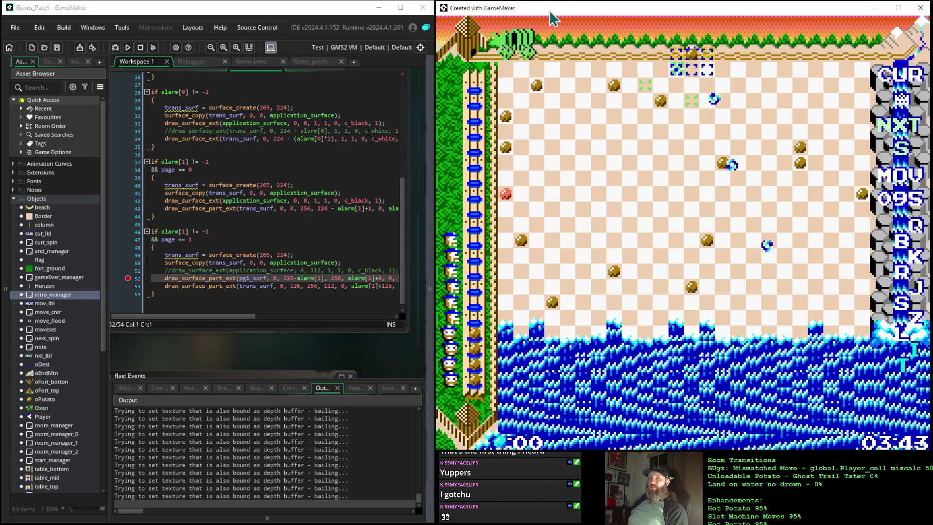
{"action": "key", "text": "Left"}
{"action": "key", "text": "Left"}
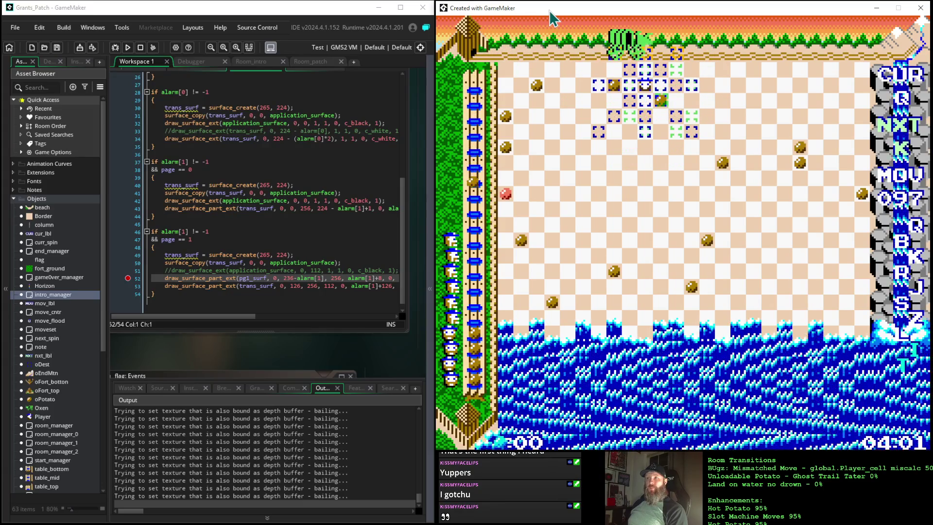
Step: Make repeated Return-key moves as blue pieces spawn, reaching move 118
{"action": "key", "text": "Return"}
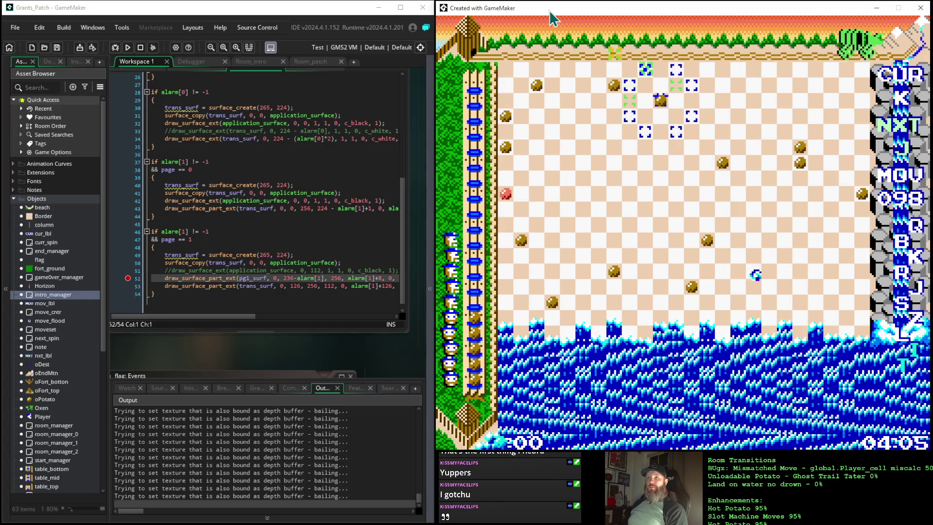
{"action": "key", "text": "Return"}
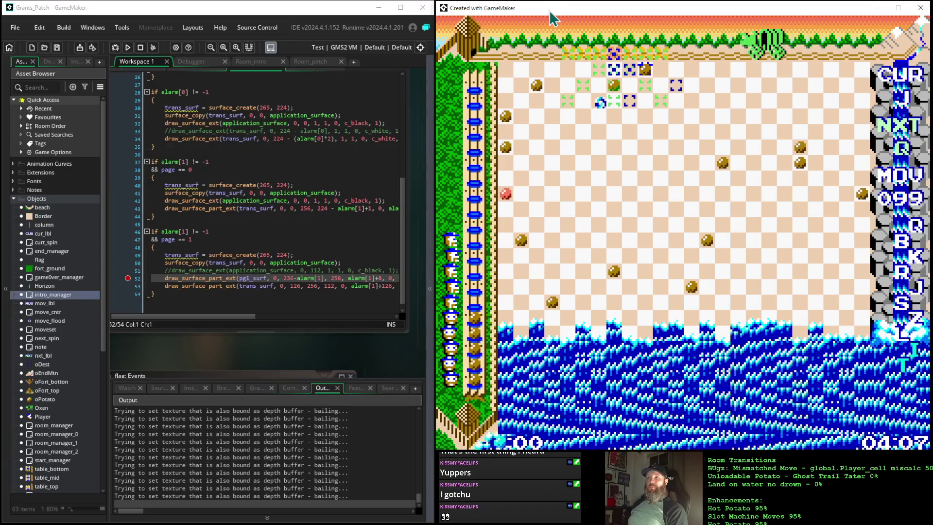
{"action": "key", "text": "Return"}
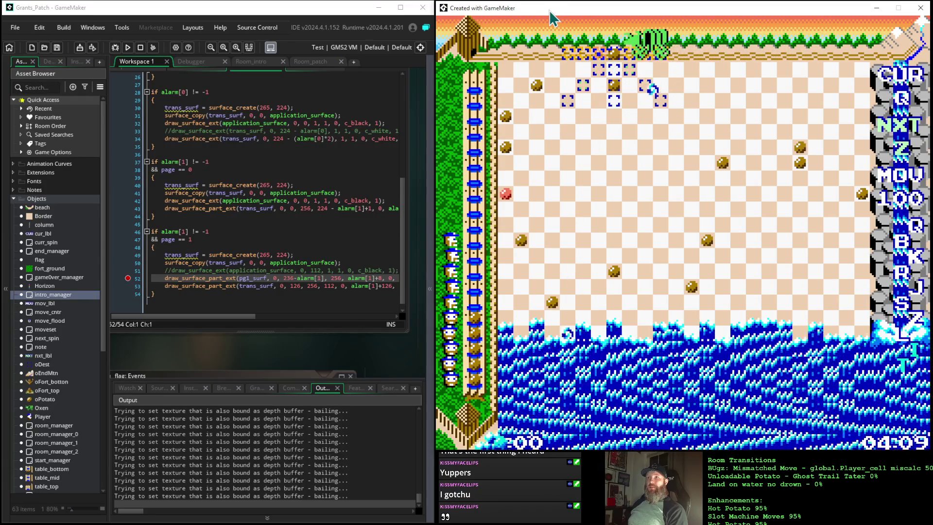
{"action": "key", "text": "Return"}
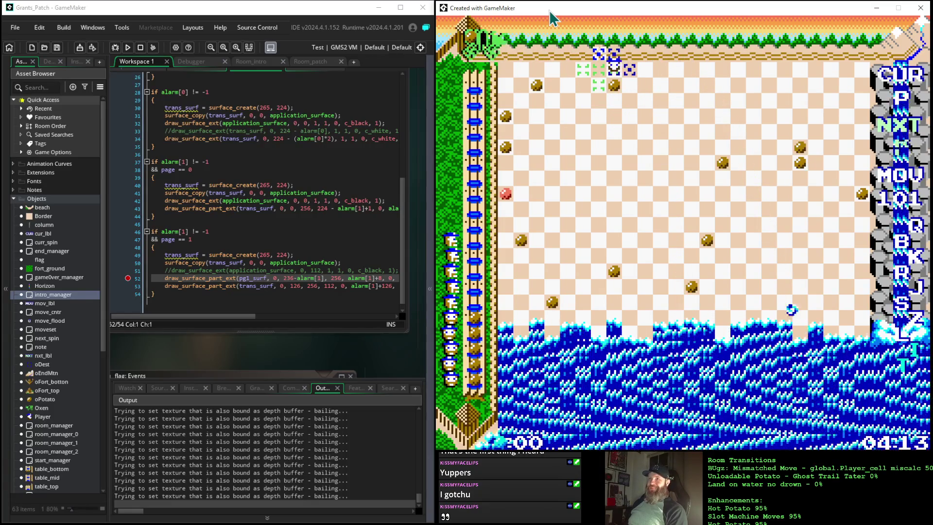
{"action": "key", "text": "Return"}
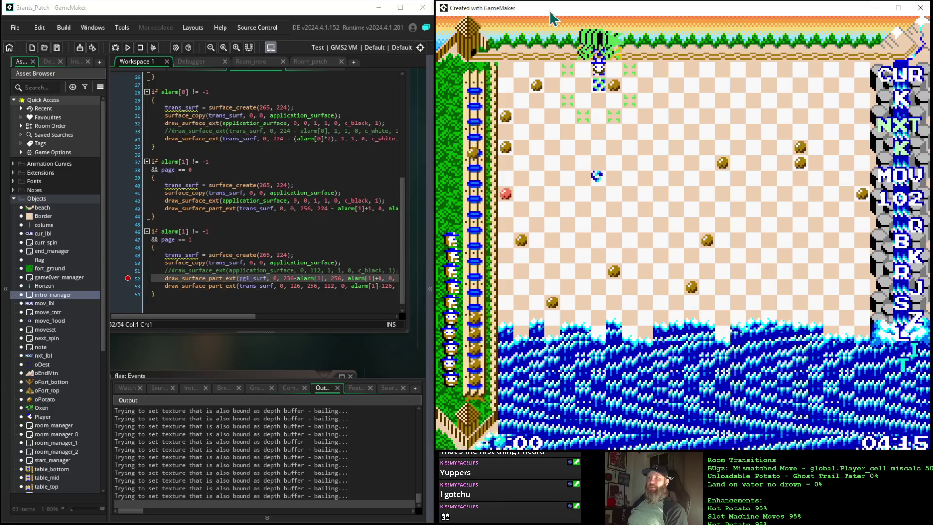
{"action": "key", "text": "Return"}
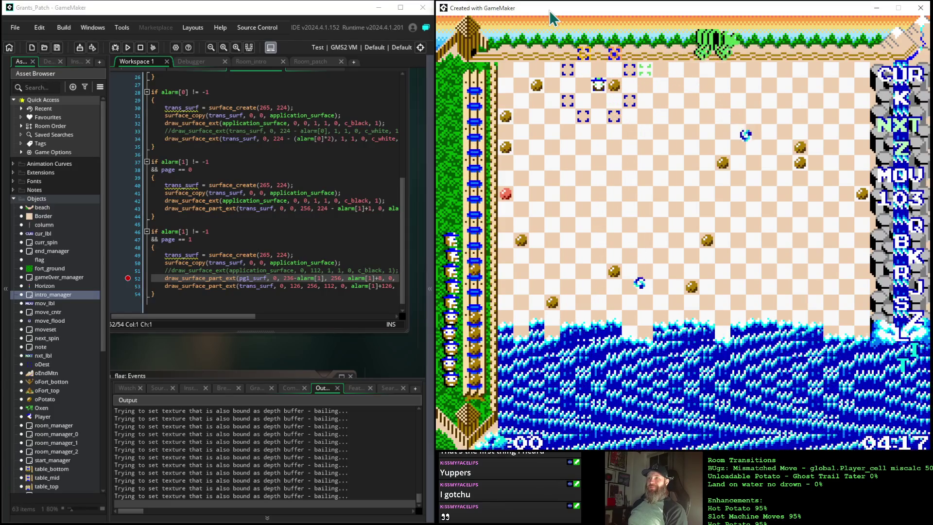
{"action": "key", "text": "Return"}
{"action": "key", "text": "Return"}
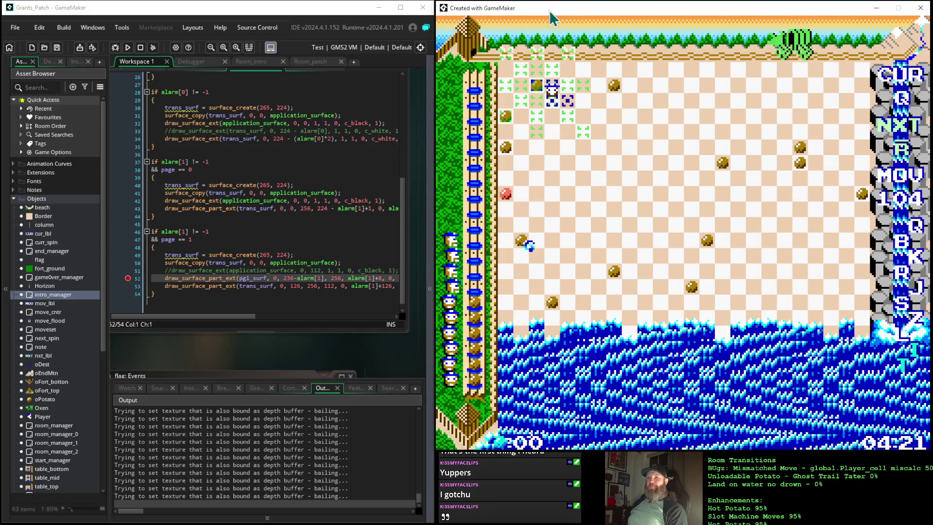
{"action": "key", "text": "Return"}
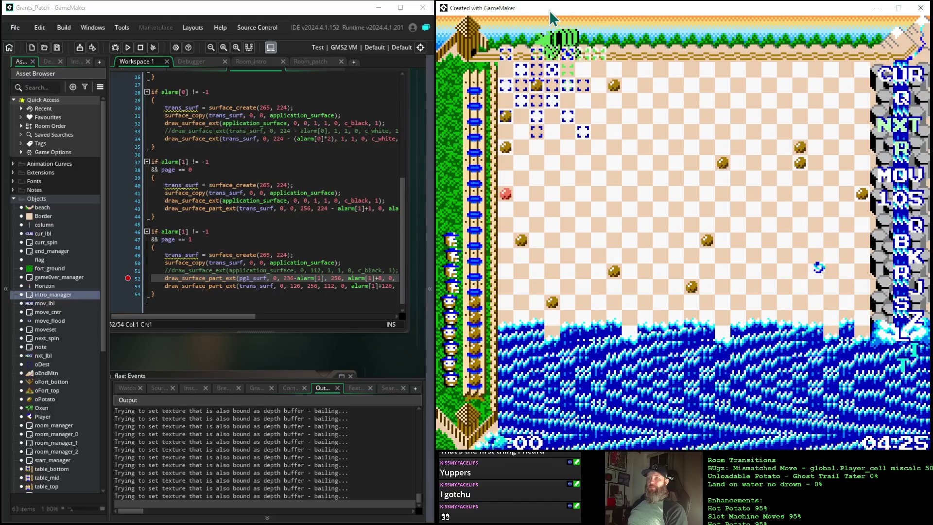
{"action": "key", "text": "Return"}
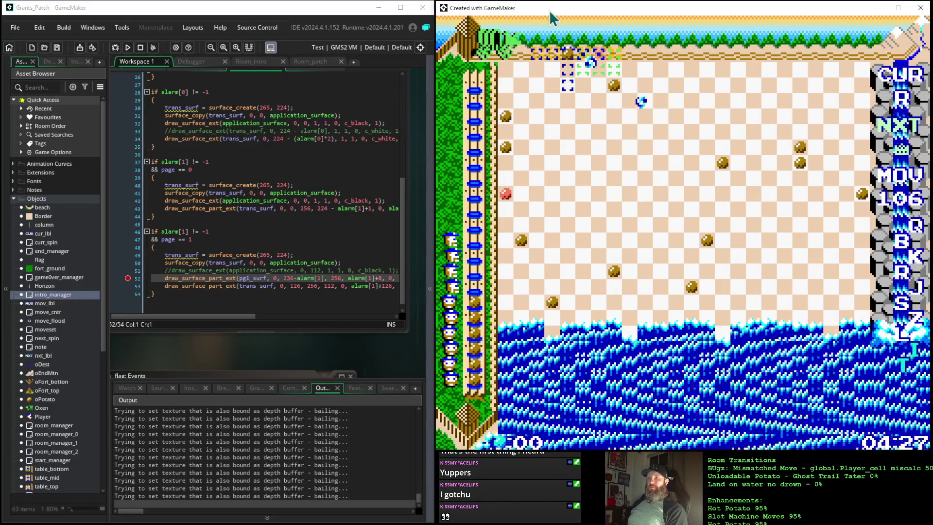
{"action": "key", "text": "Return"}
{"action": "key", "text": "Return"}
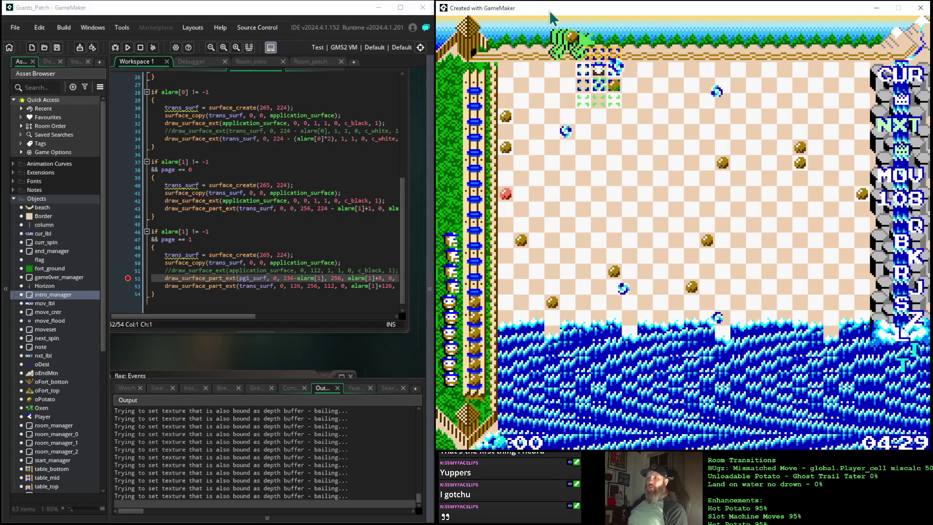
{"action": "key", "text": "Return"}
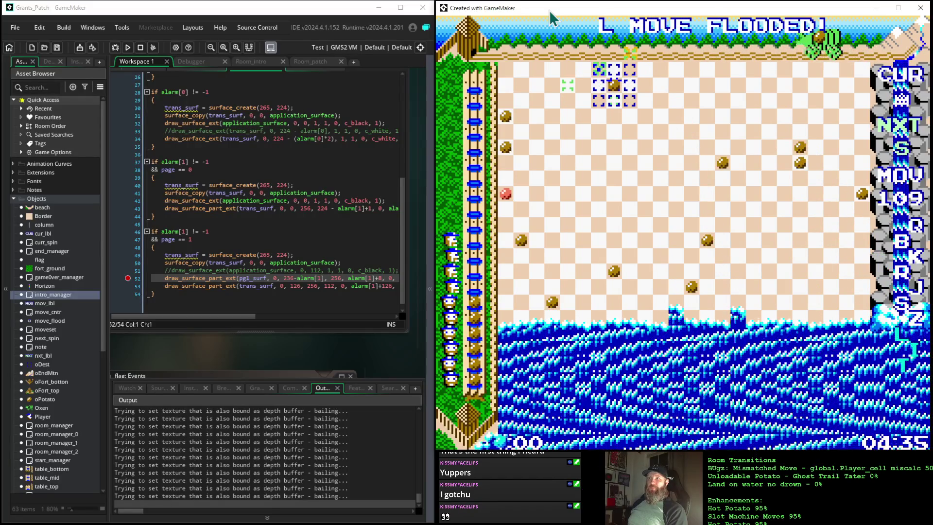
{"action": "key", "text": "Return"}
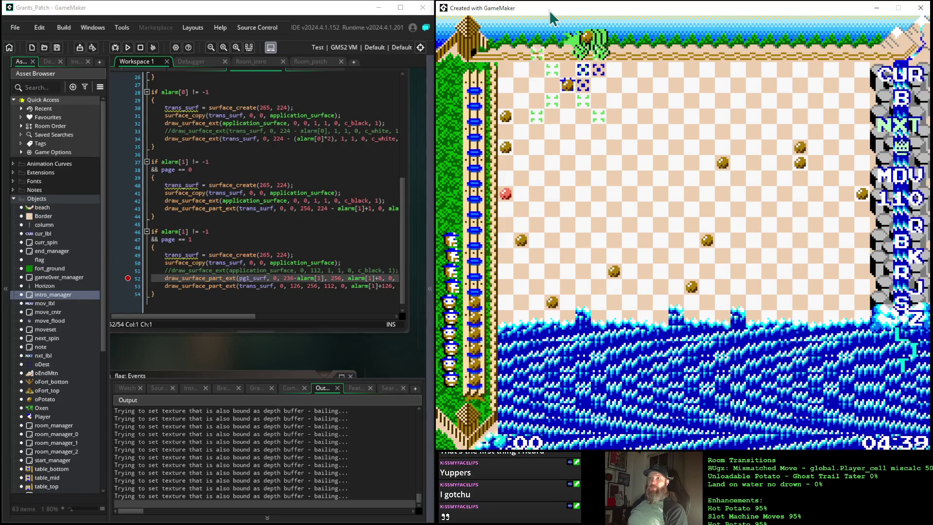
{"action": "key", "text": "Return"}
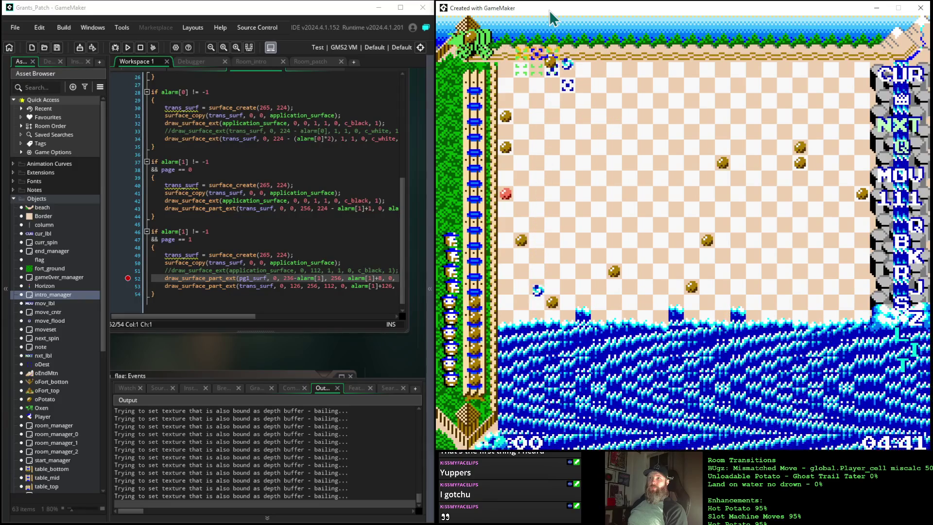
{"action": "key", "text": "Return"}
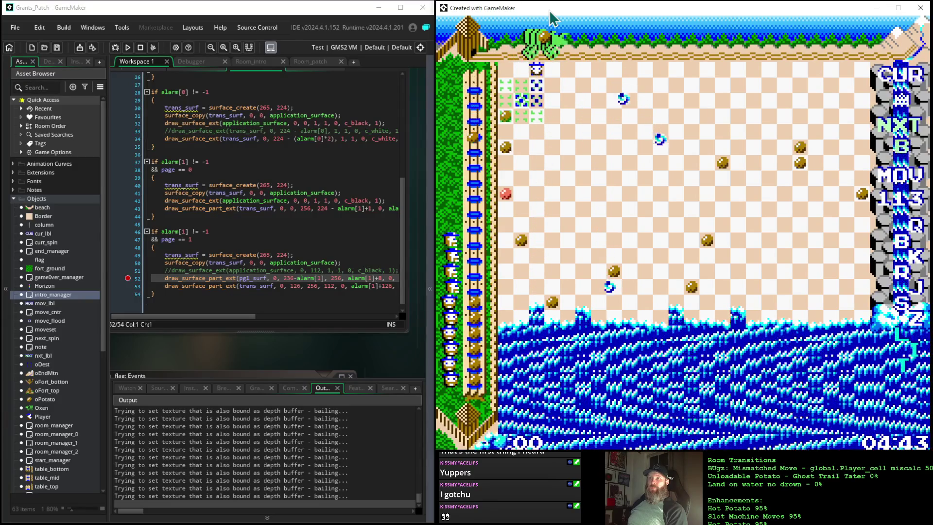
{"action": "key", "text": "Return"}
{"action": "key", "text": "Return"}
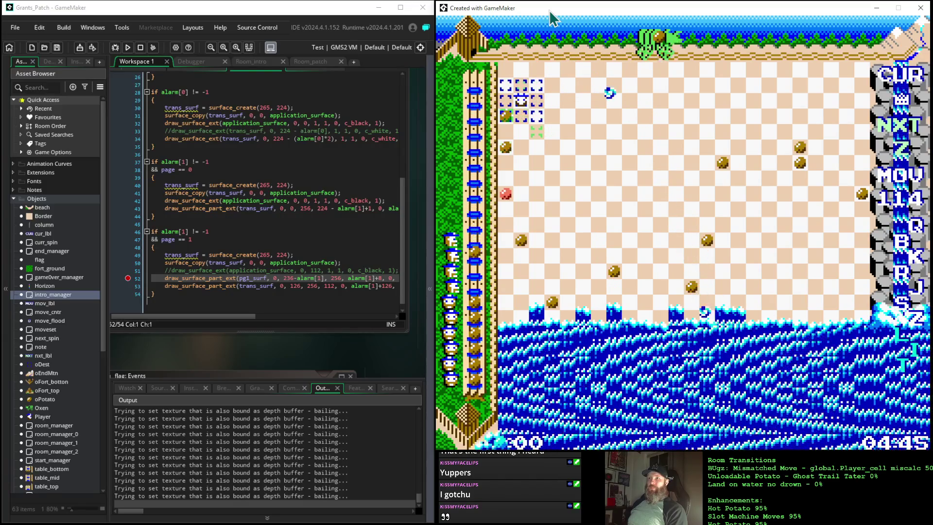
{"action": "key", "text": "Return"}
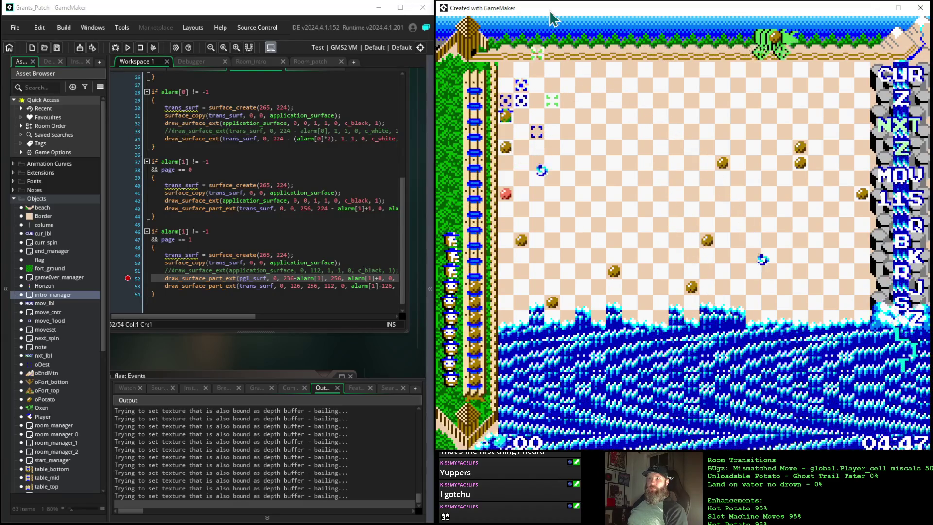
{"action": "key", "text": "Return"}
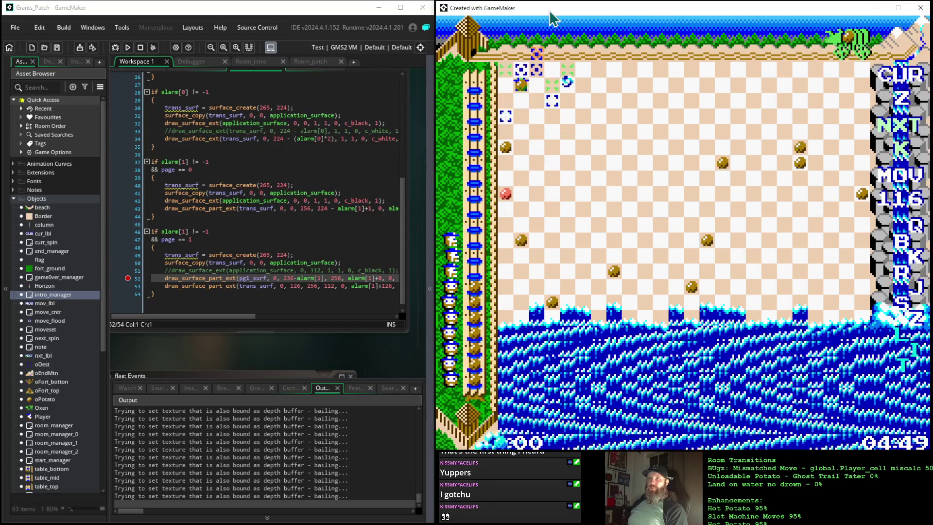
{"action": "key", "text": "Return"}
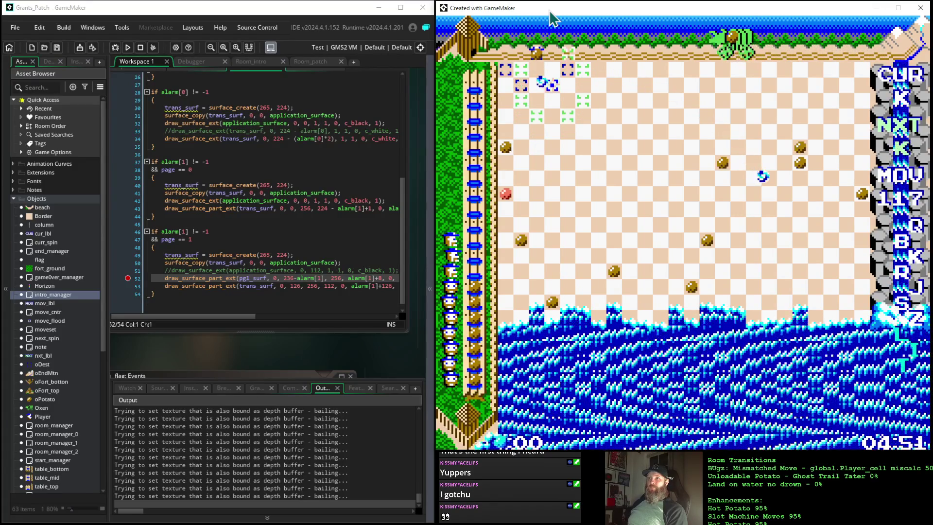
{"action": "key", "text": "Return"}
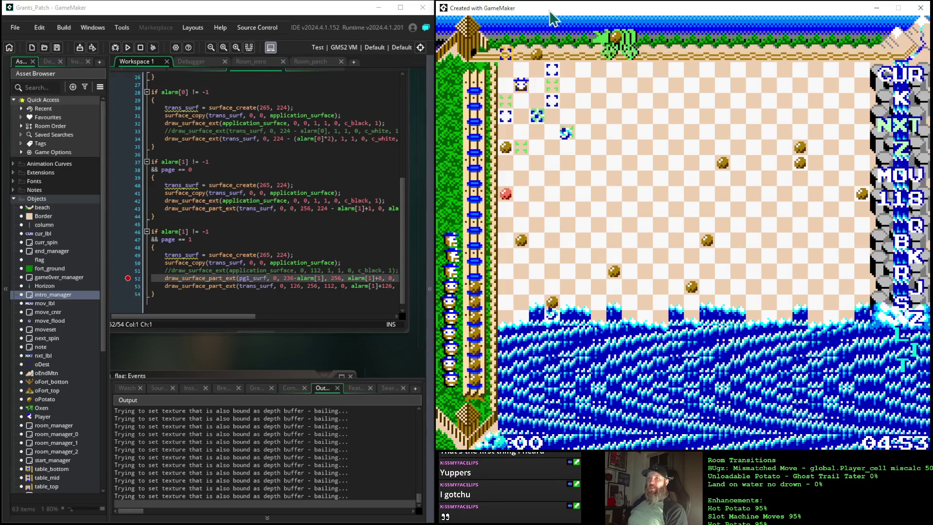
{"action": "key", "text": "Return"}
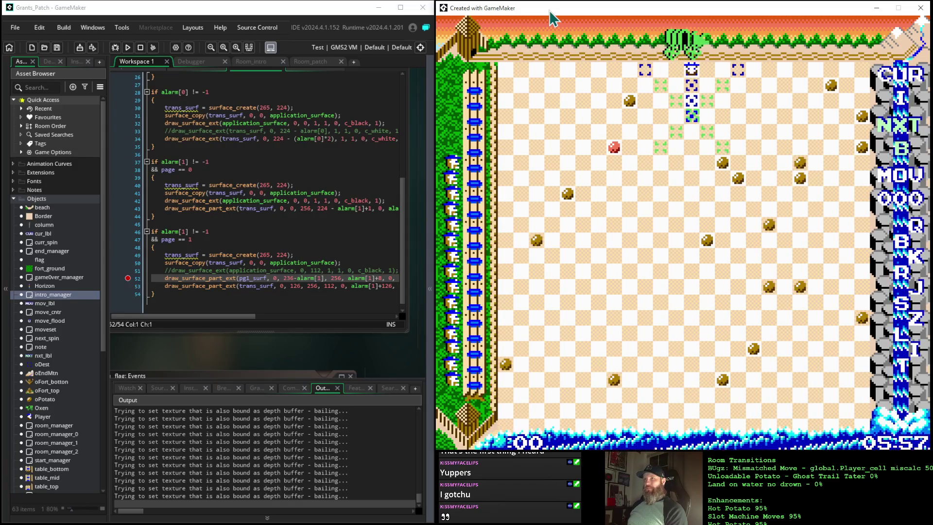
Step: Make the new round's opening moves, steering the piece diagonally down the board
{"action": "key", "text": "Down"}
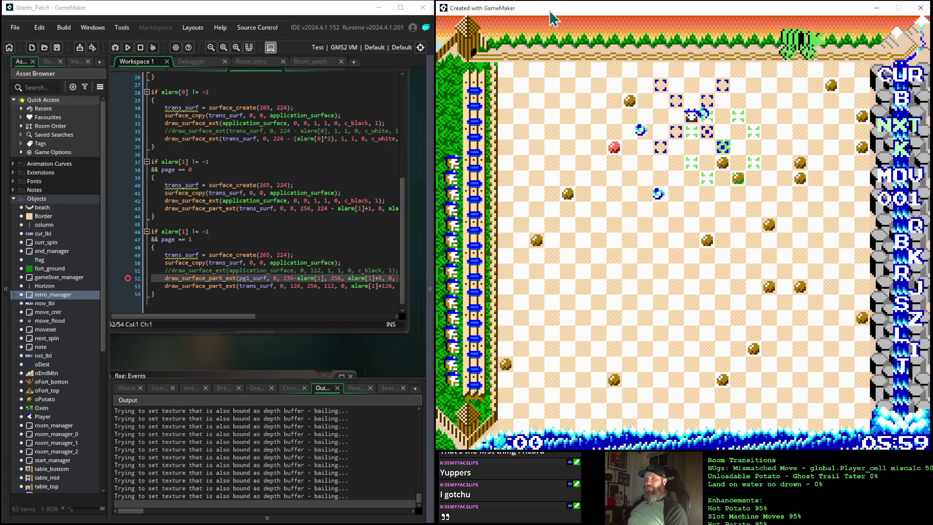
{"action": "key", "text": "Right"}
{"action": "key", "text": "Down"}
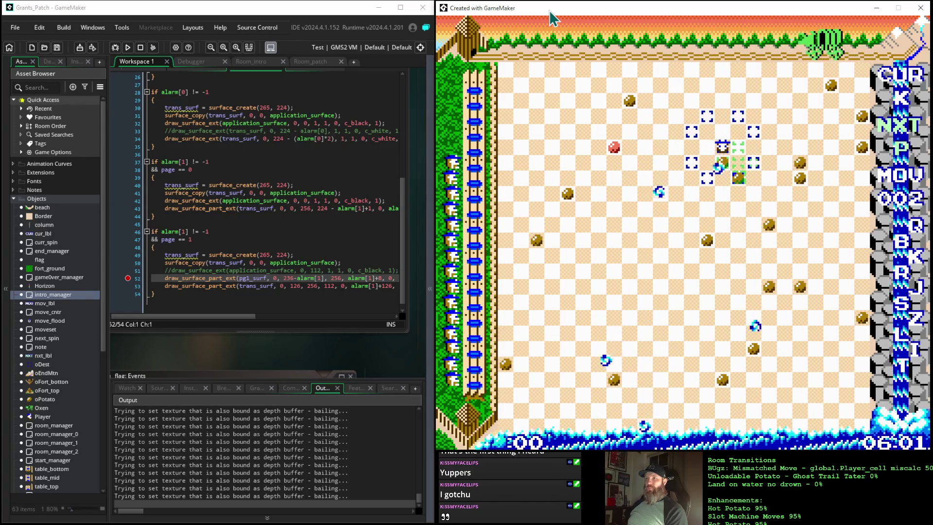
{"action": "key", "text": "Down"}
{"action": "key", "text": "Left"}
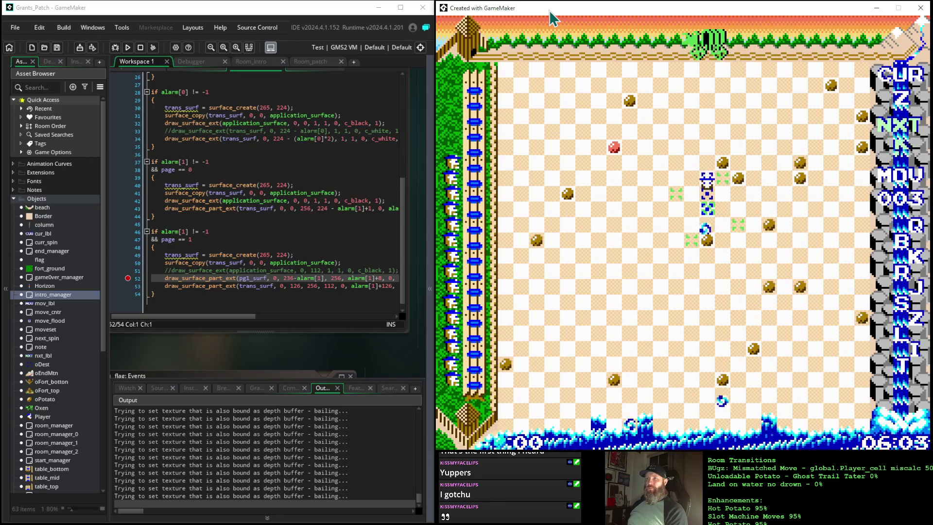
{"action": "key", "text": "Down"}
{"action": "key", "text": "Left"}
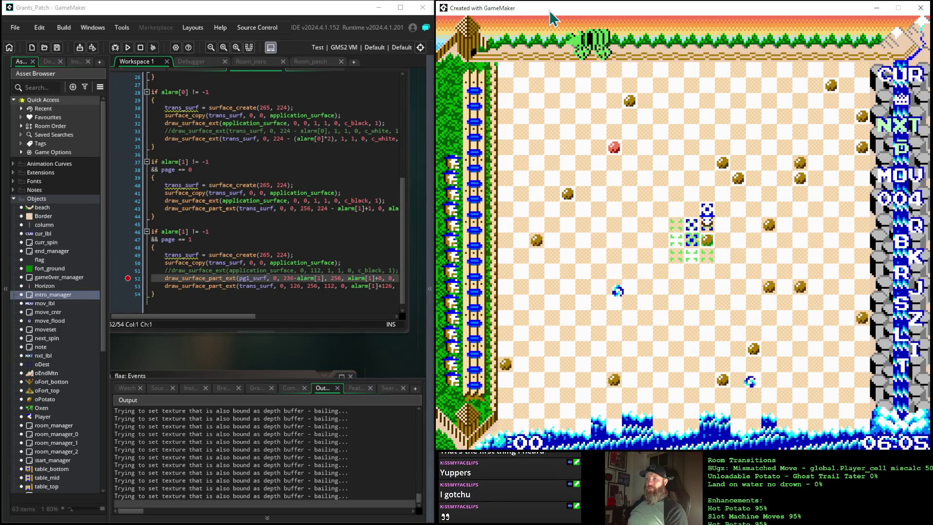
{"action": "key", "text": "Down"}
{"action": "key", "text": "Right"}
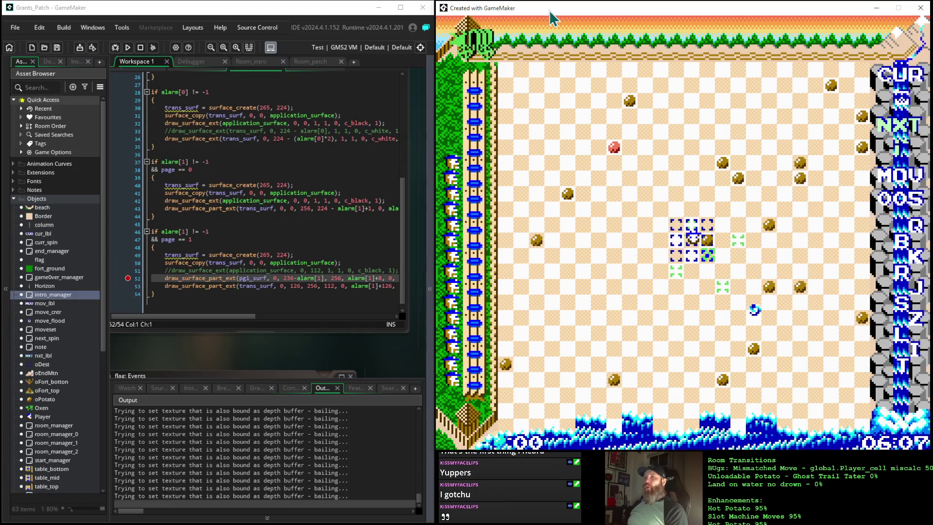
{"action": "key", "text": "Down"}
{"action": "key", "text": "Right"}
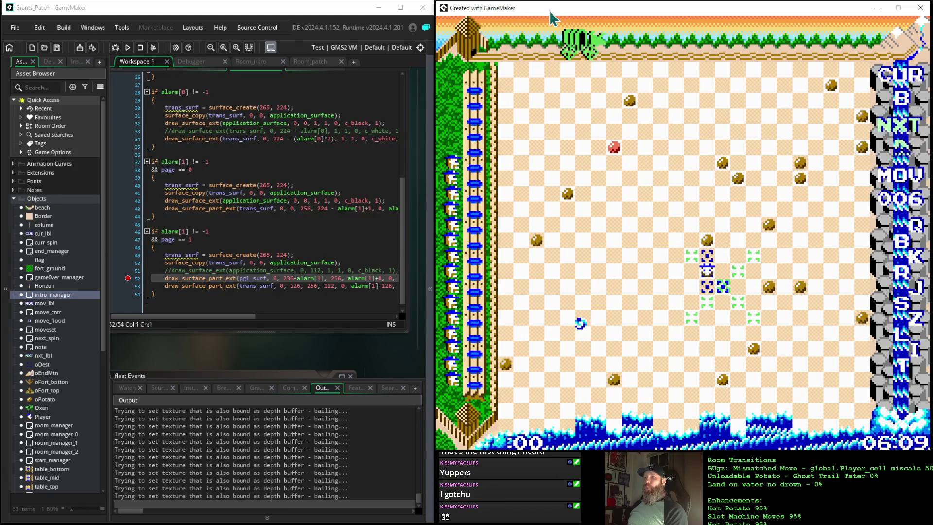
{"action": "key", "text": "Down"}
{"action": "key", "text": "Left"}
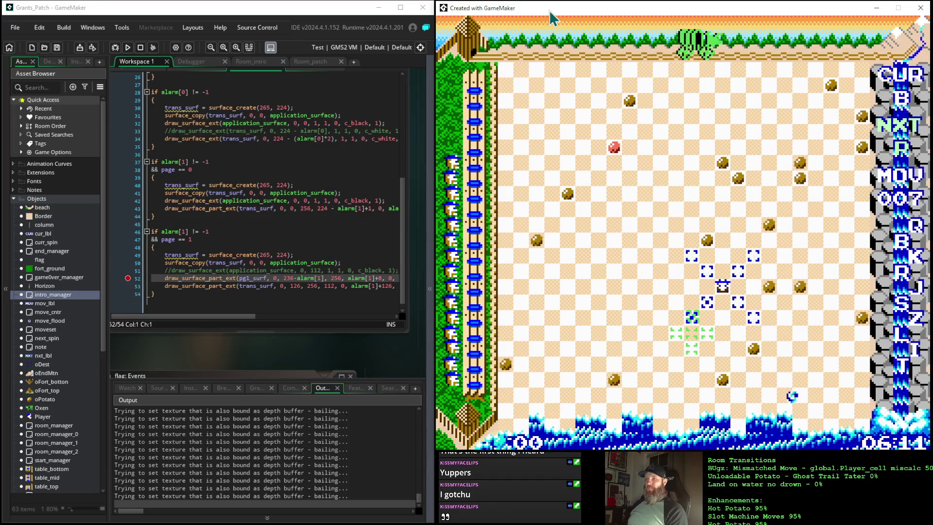
{"action": "key", "text": "Down"}
{"action": "key", "text": "Left"}
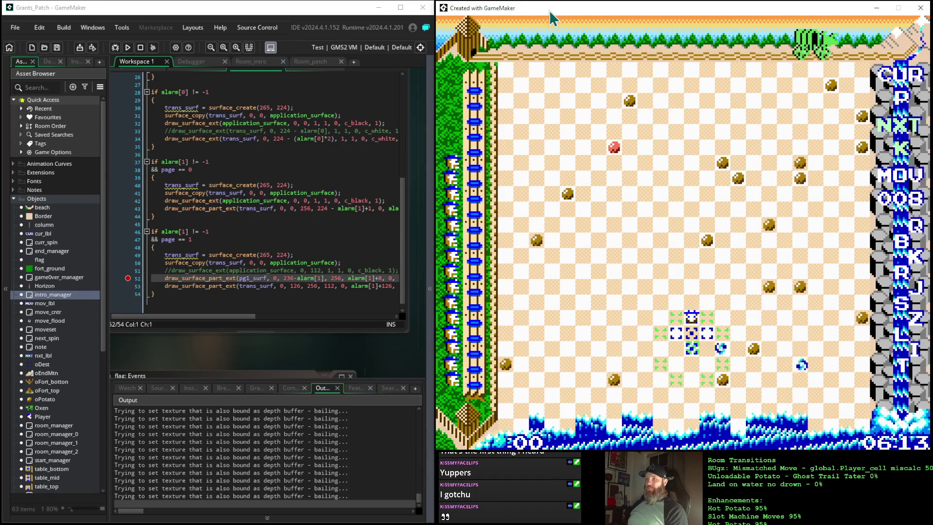
{"action": "key", "text": "Down"}
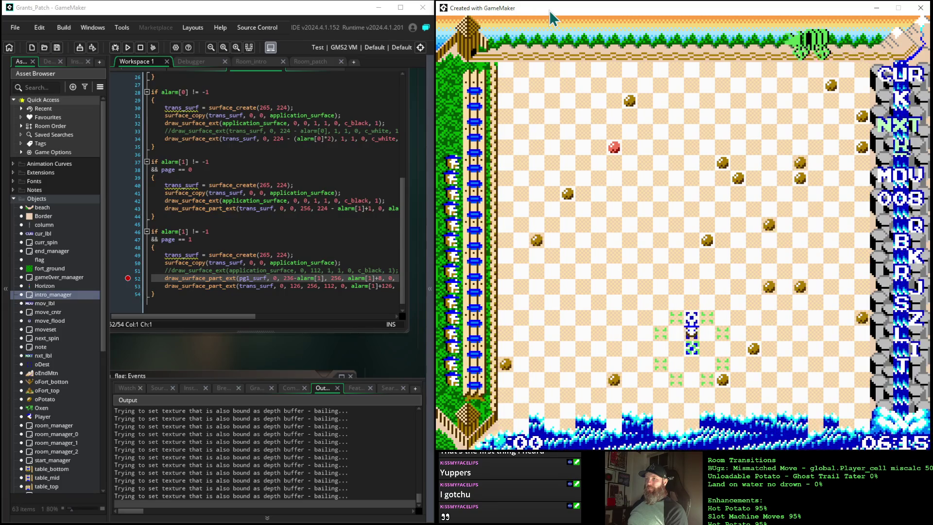
Step: Reposition the target marker and jump the player to targeted cells, raising the score to 500
{"action": "key", "text": "Up"}
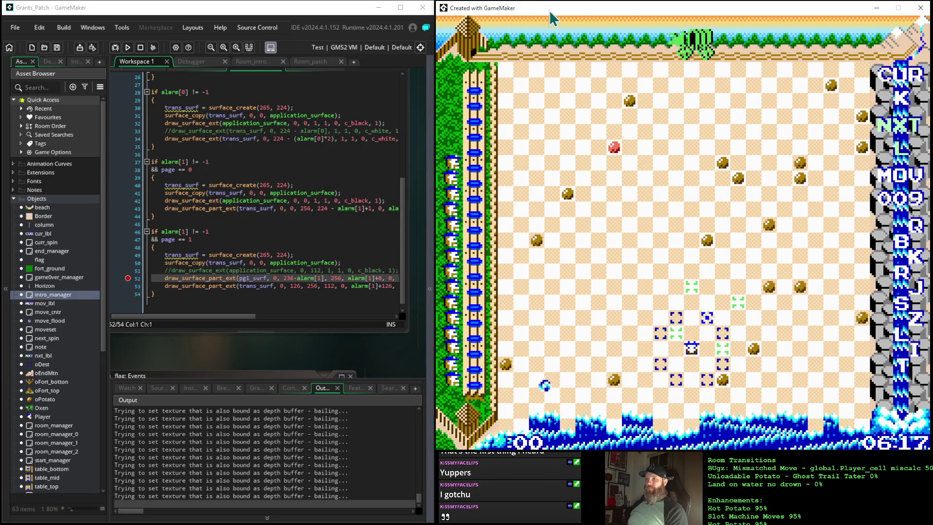
{"action": "key", "text": "Down"}
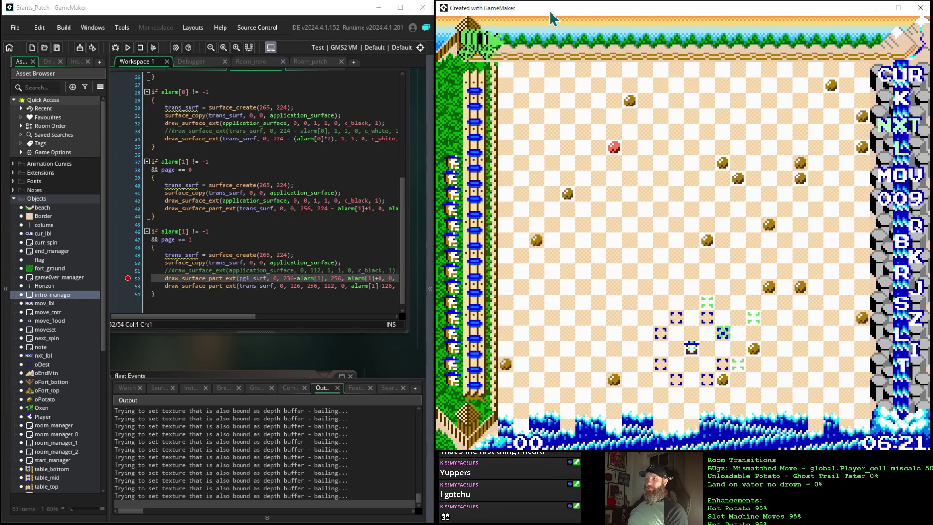
{"action": "key", "text": "Down"}
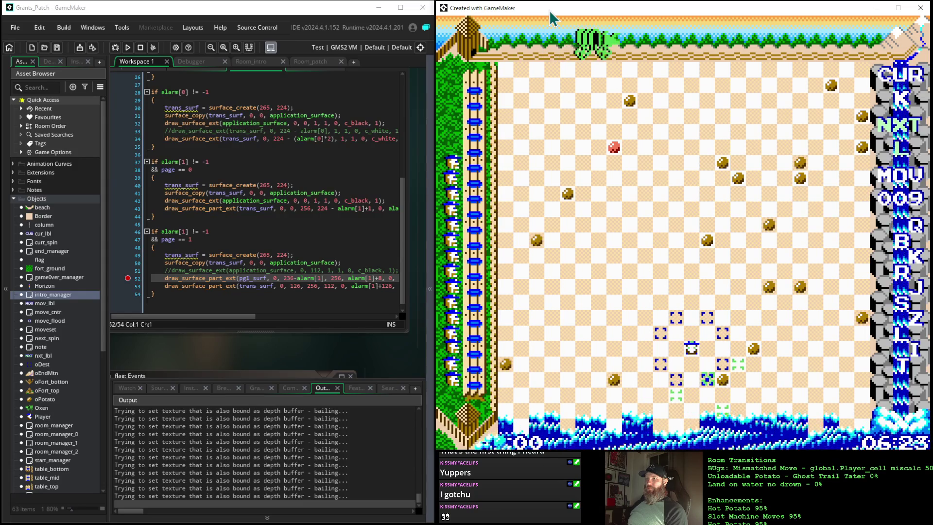
{"action": "key", "text": "Right"}
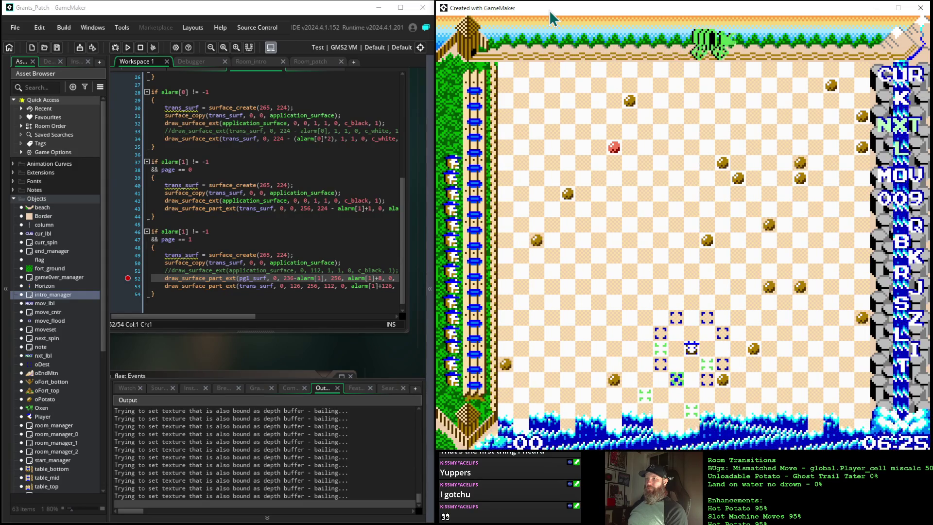
{"action": "key", "text": "Down"}
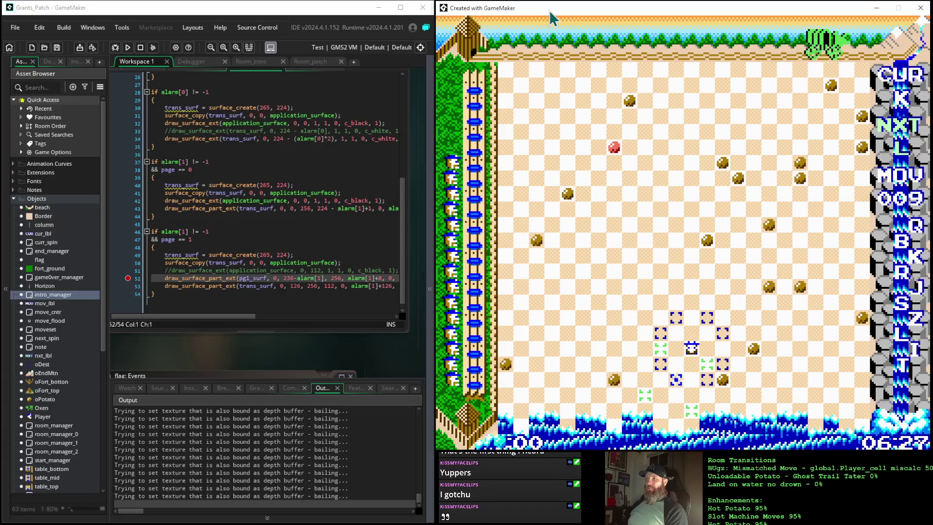
{"action": "key", "text": "space"}
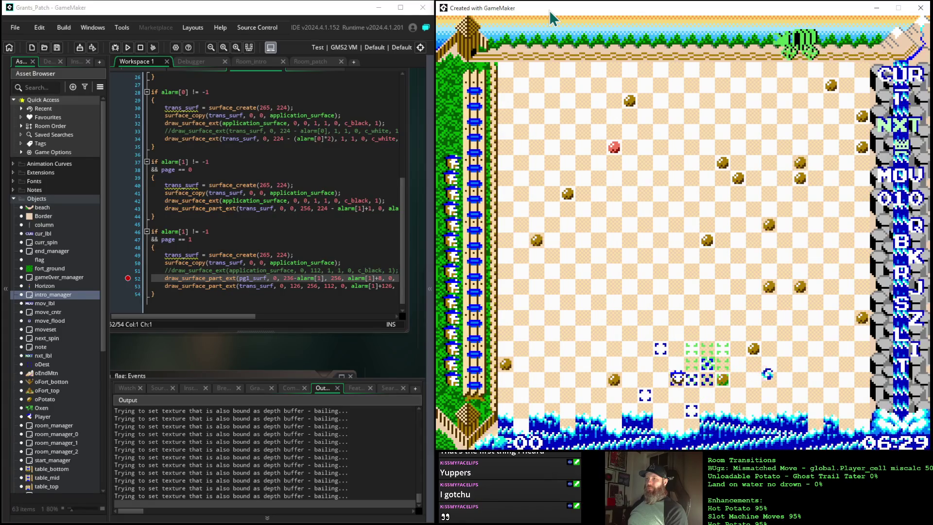
{"action": "key", "text": "space"}
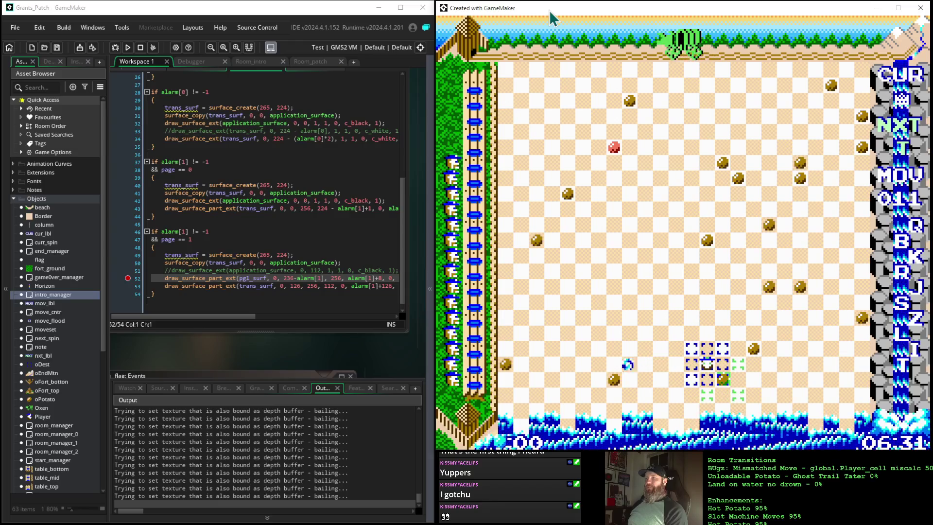
{"action": "key", "text": "space"}
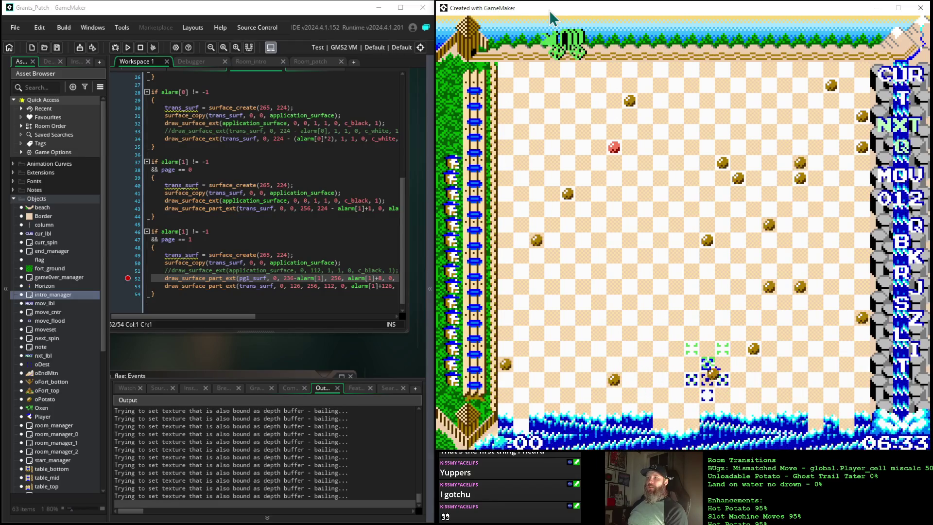
{"action": "key", "text": "space"}
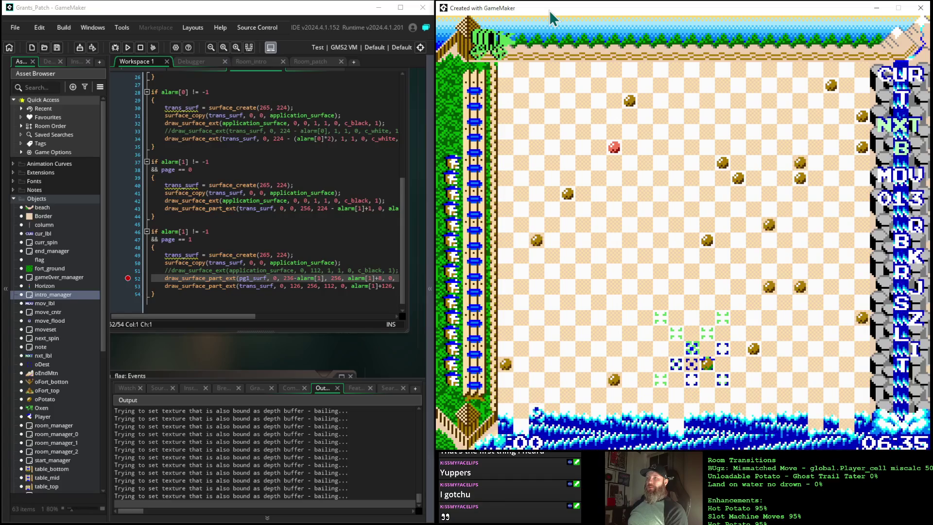
{"action": "key", "text": "space"}
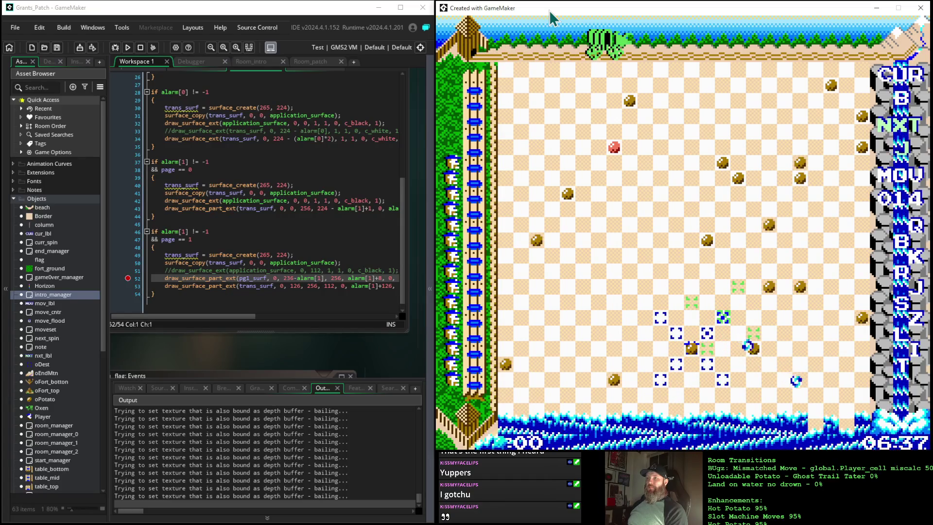
{"action": "key", "text": "space"}
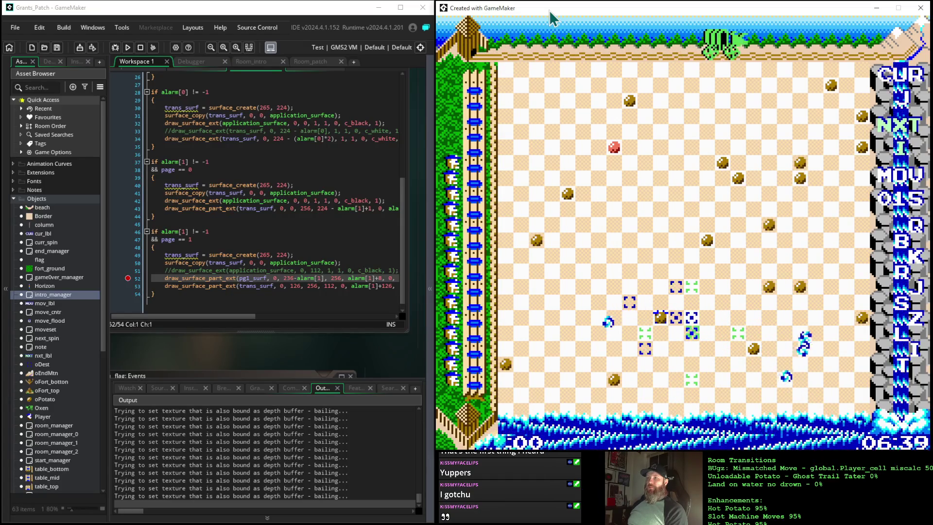
Step: Keep jumping the player across the board with Space until the counter reaches move 034
{"action": "key", "text": "space"}
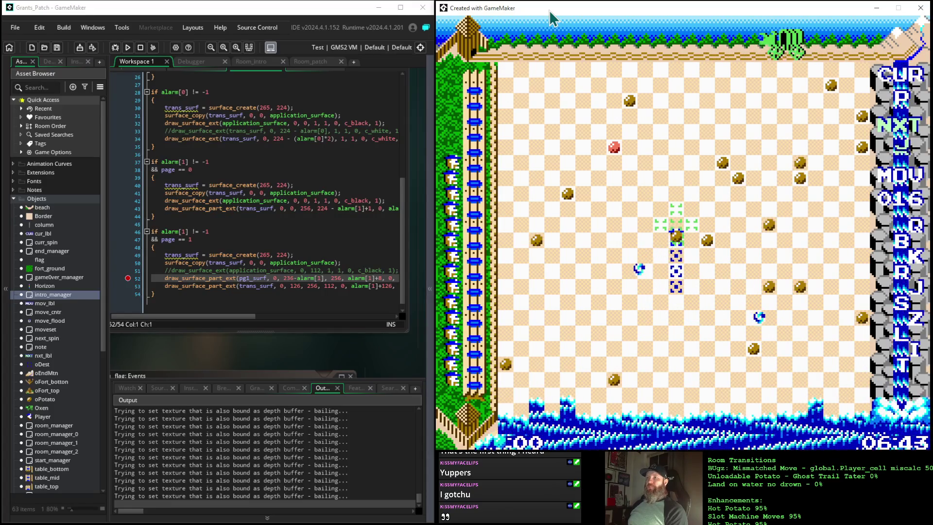
{"action": "key", "text": "space"}
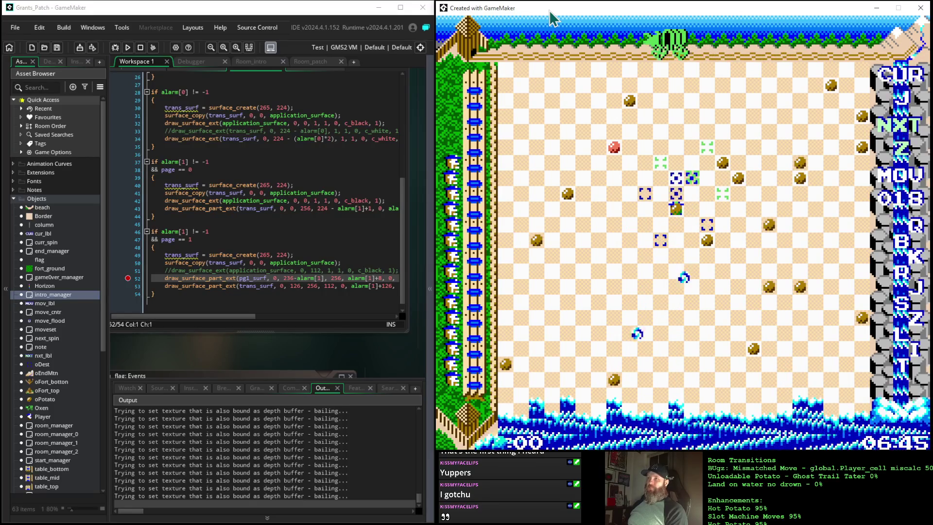
{"action": "key", "text": "space"}
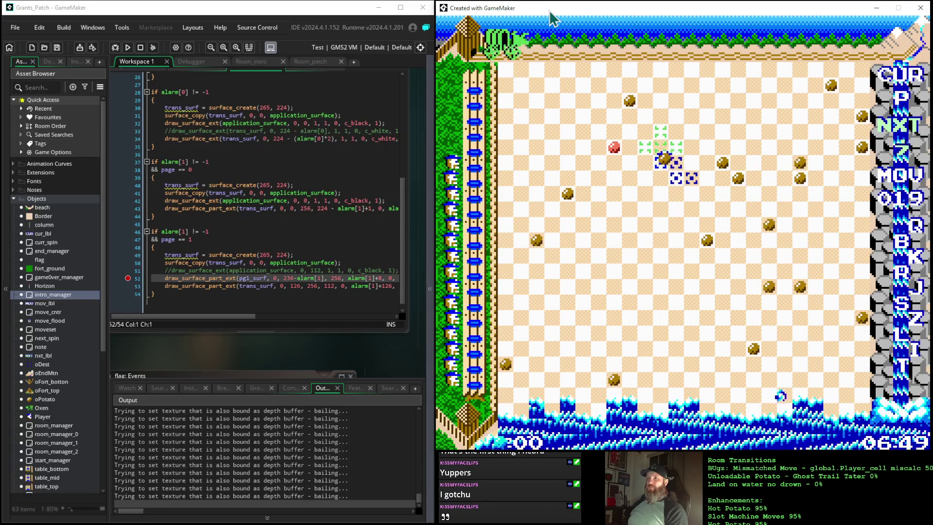
{"action": "key", "text": "space"}
{"action": "key", "text": "space"}
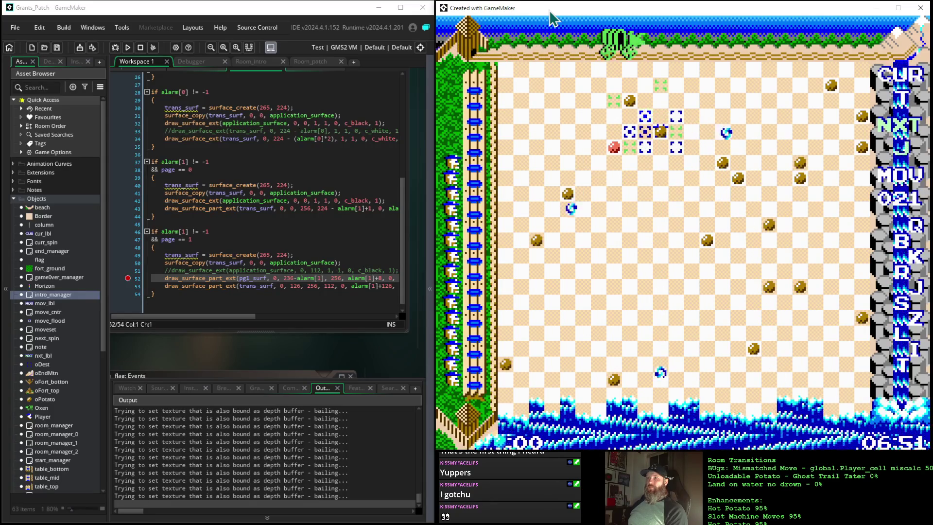
{"action": "key", "text": "space"}
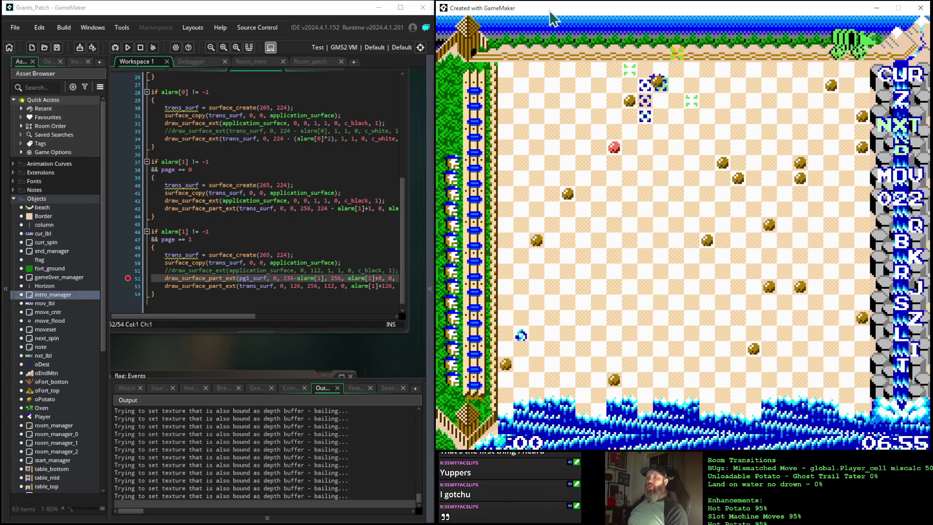
{"action": "key", "text": "space"}
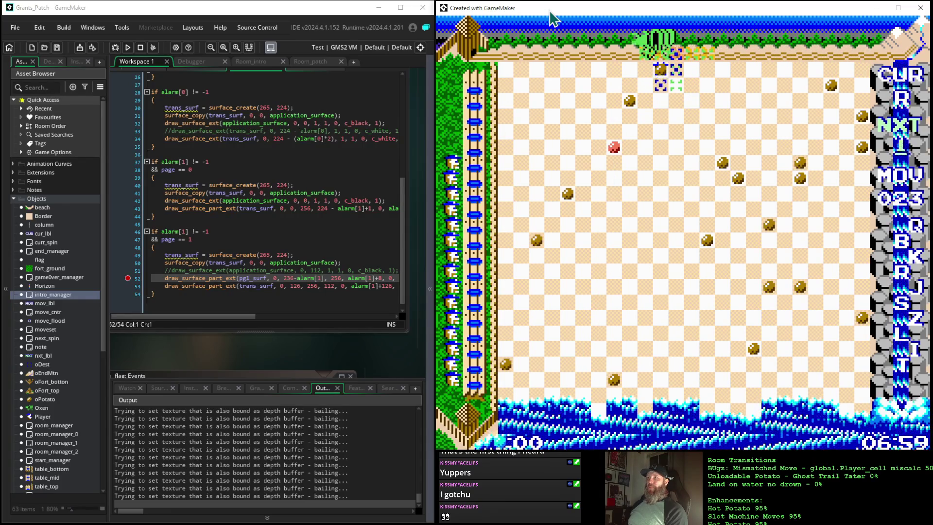
{"action": "key", "text": "space"}
{"action": "key", "text": "space"}
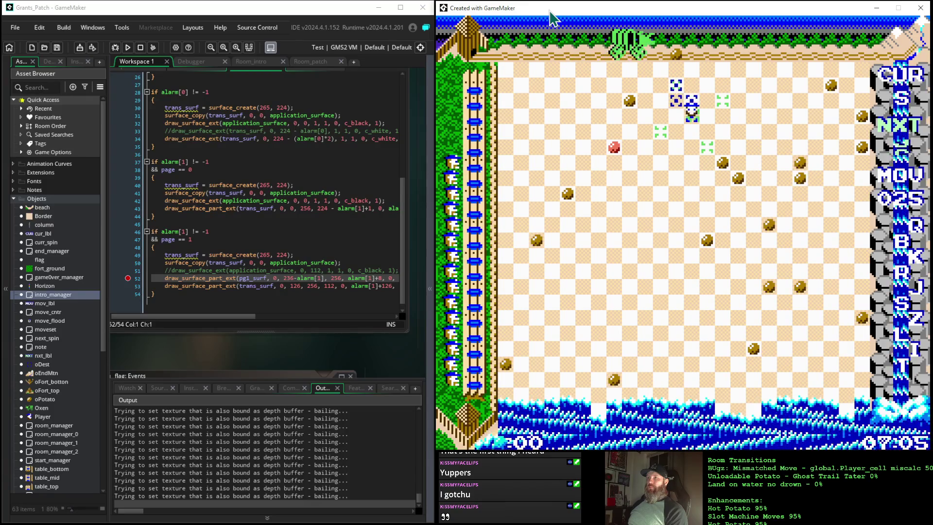
{"action": "key", "text": "space"}
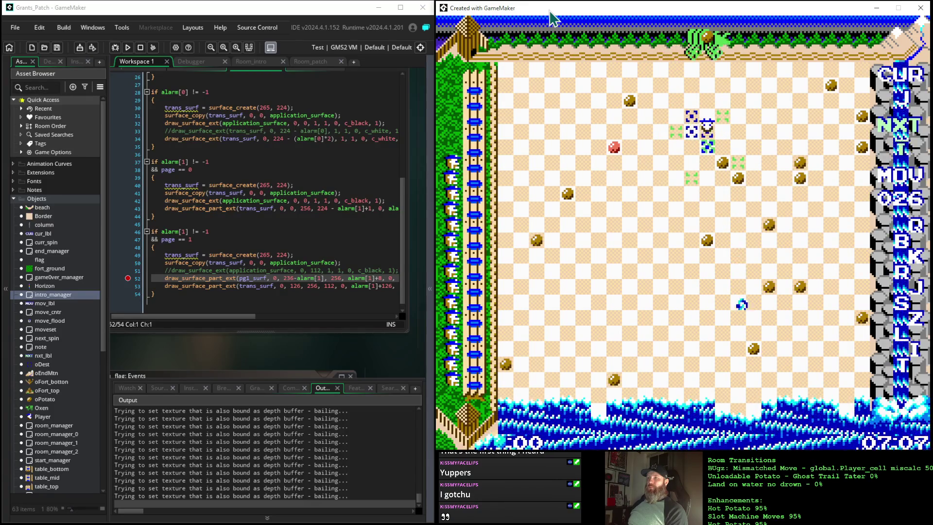
{"action": "key", "text": "space"}
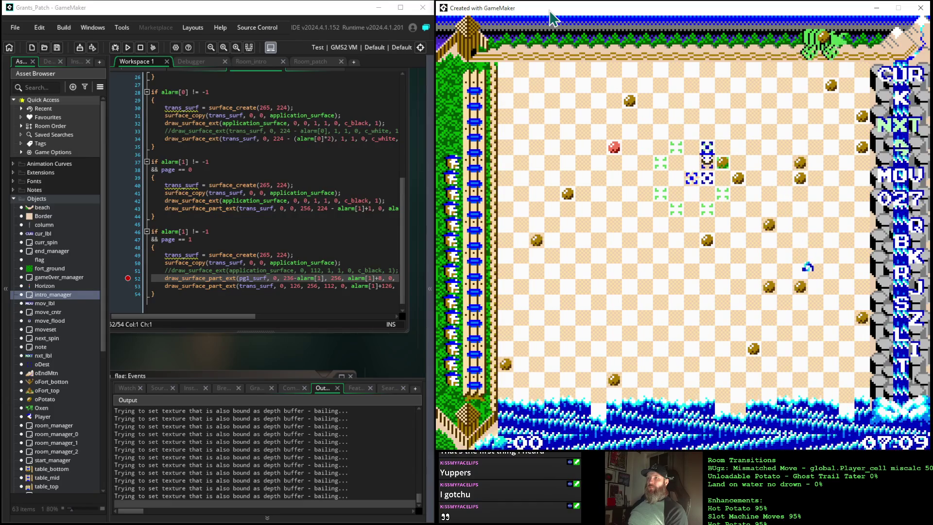
{"action": "key", "text": "space"}
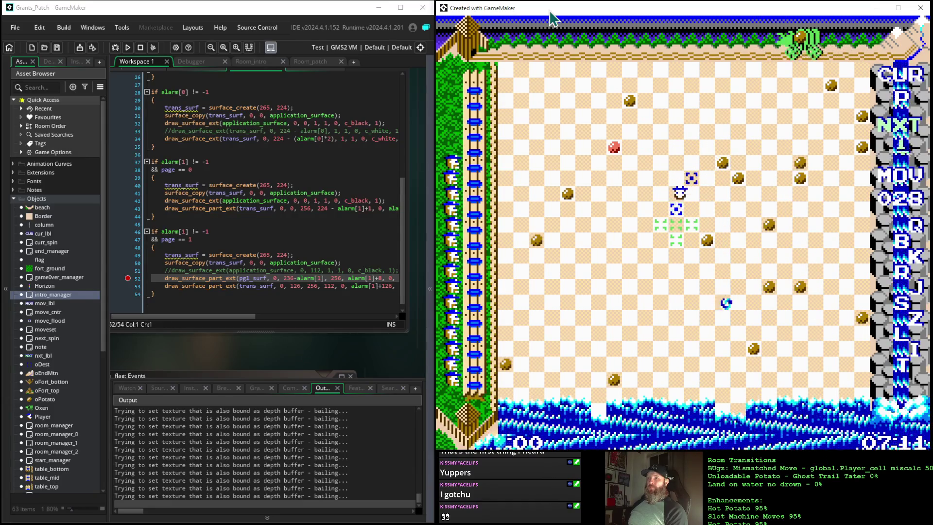
{"action": "key", "text": "space"}
{"action": "key", "text": "space"}
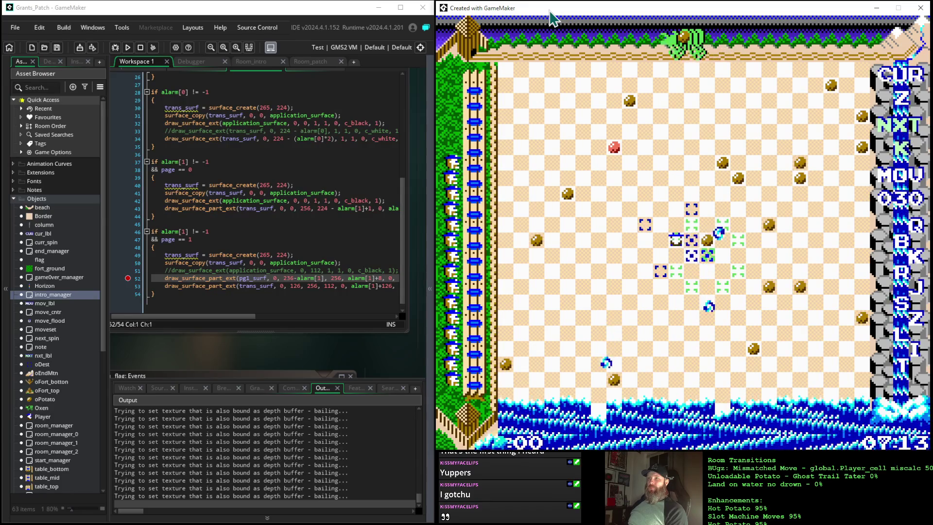
{"action": "key", "text": "space"}
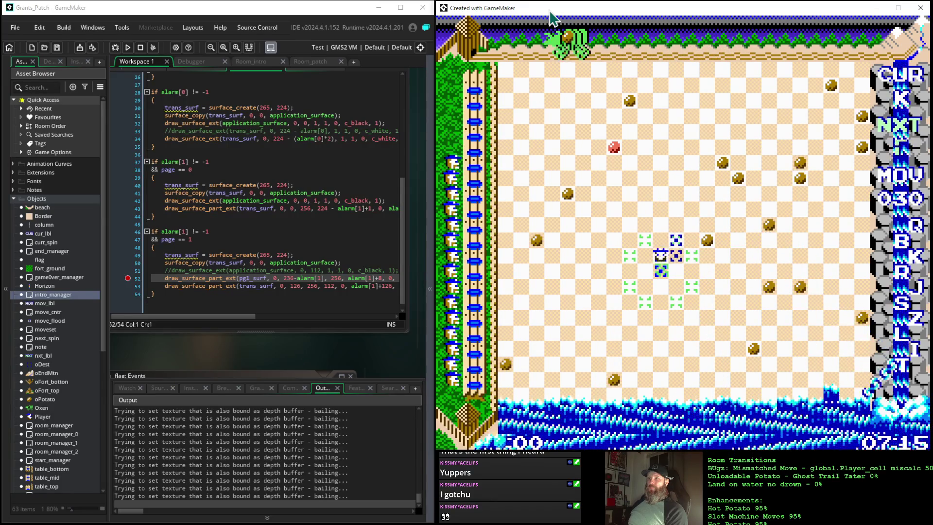
{"action": "key", "text": "space"}
{"action": "key", "text": "space"}
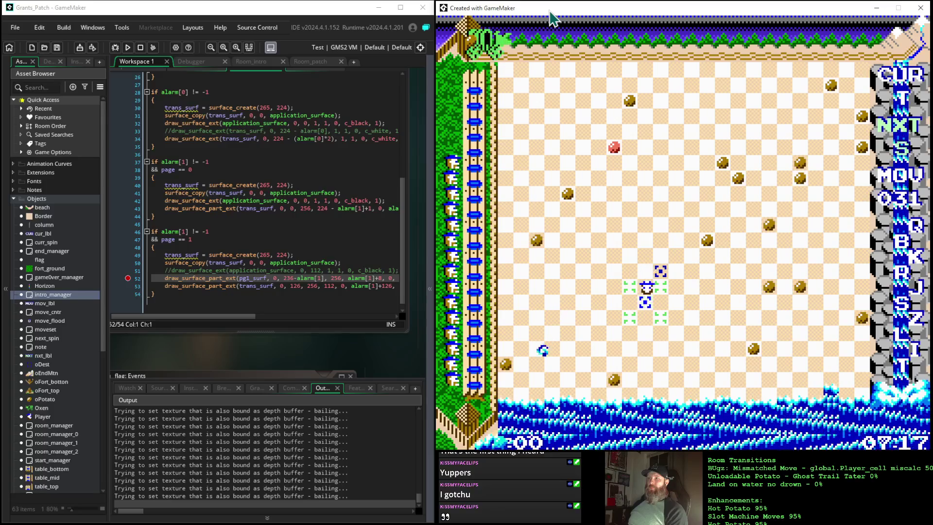
{"action": "key", "text": "space"}
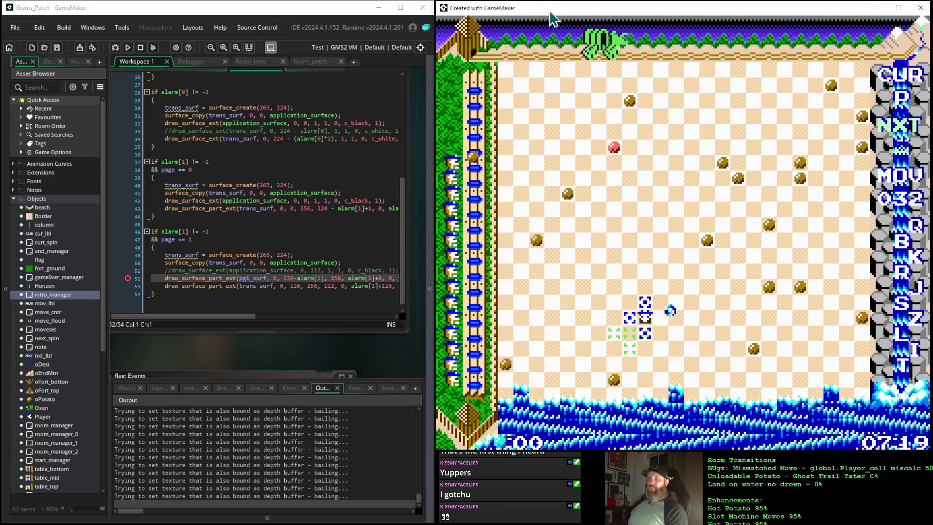
{"action": "key", "text": "space"}
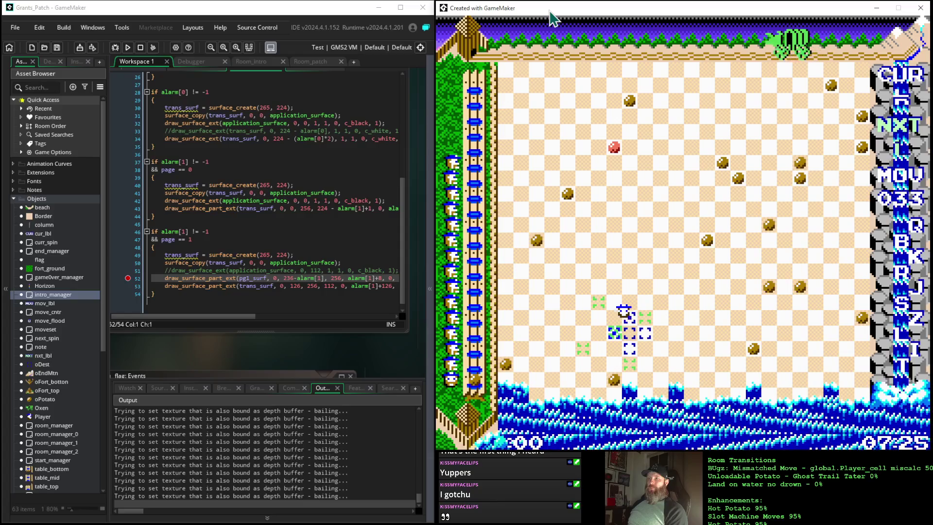
{"action": "key", "text": "space"}
Step: Rotate the move pattern toward down-left and play moves 035 through 038
{"action": "key", "text": "Up"}
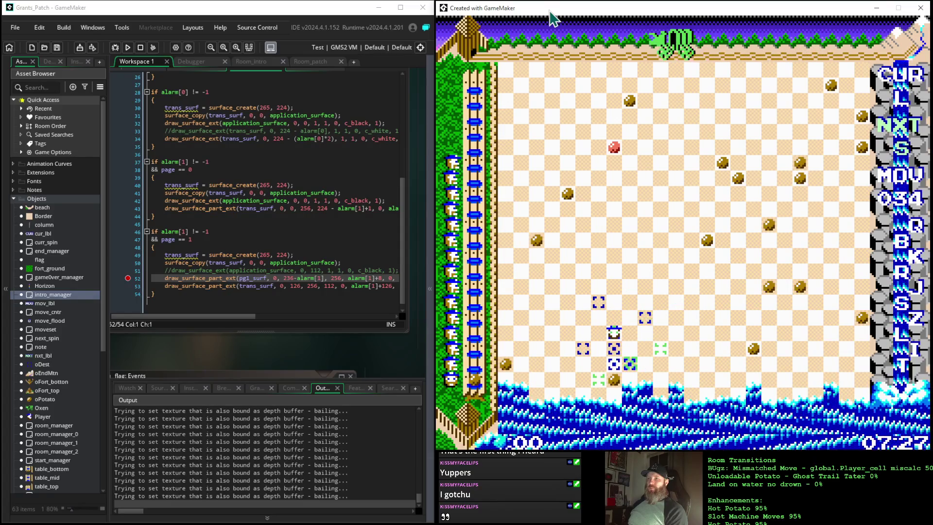
{"action": "key", "text": "Left"}
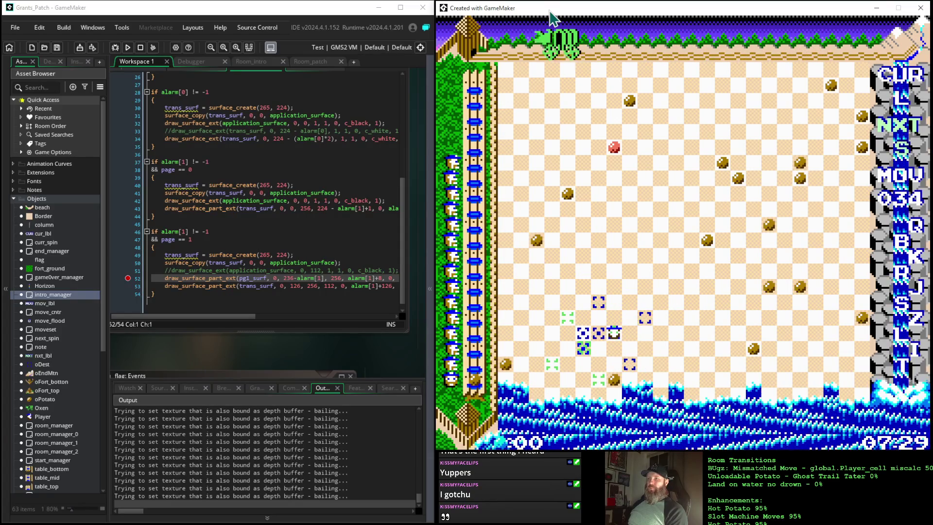
{"action": "key", "text": "space"}
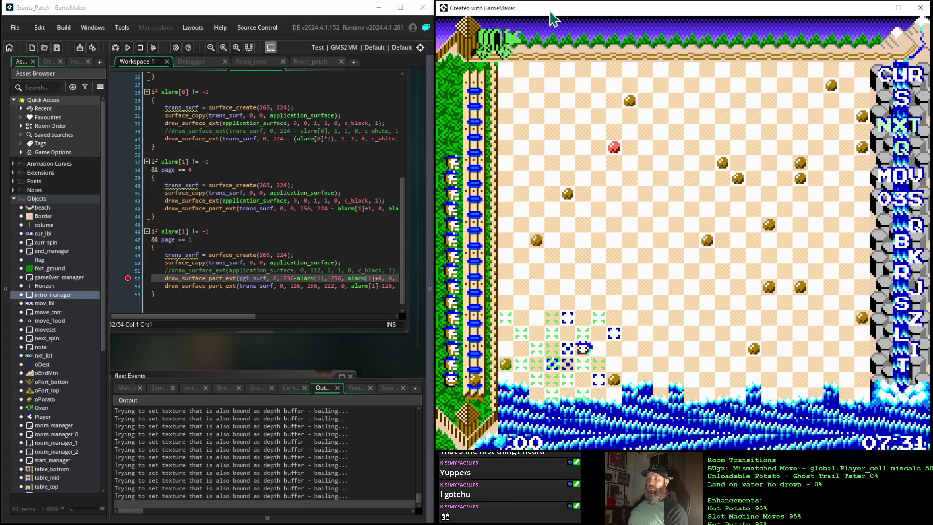
{"action": "key", "text": "Down"}
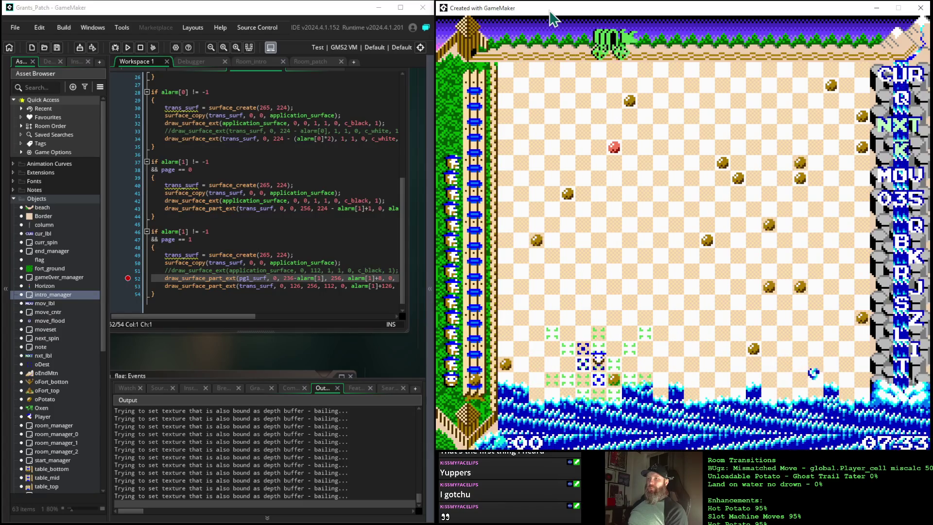
{"action": "key", "text": "Left"}
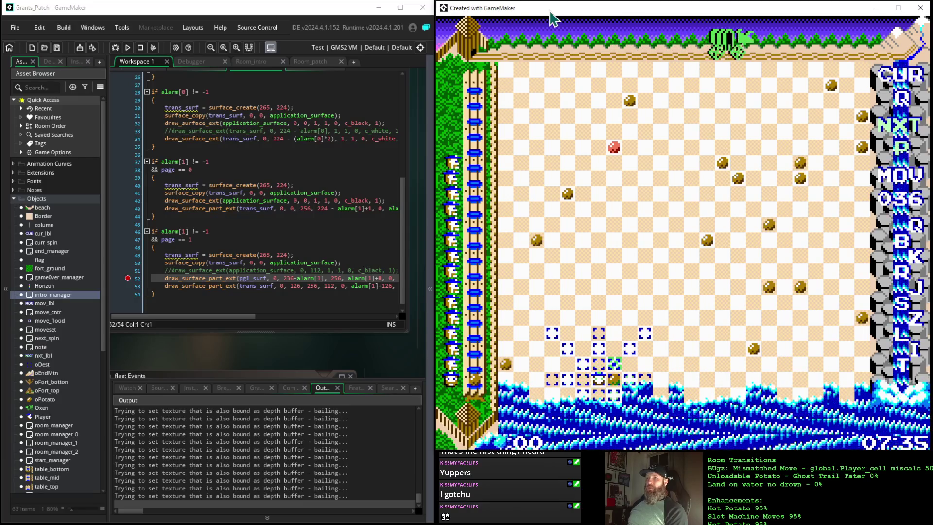
{"action": "key", "text": "space"}
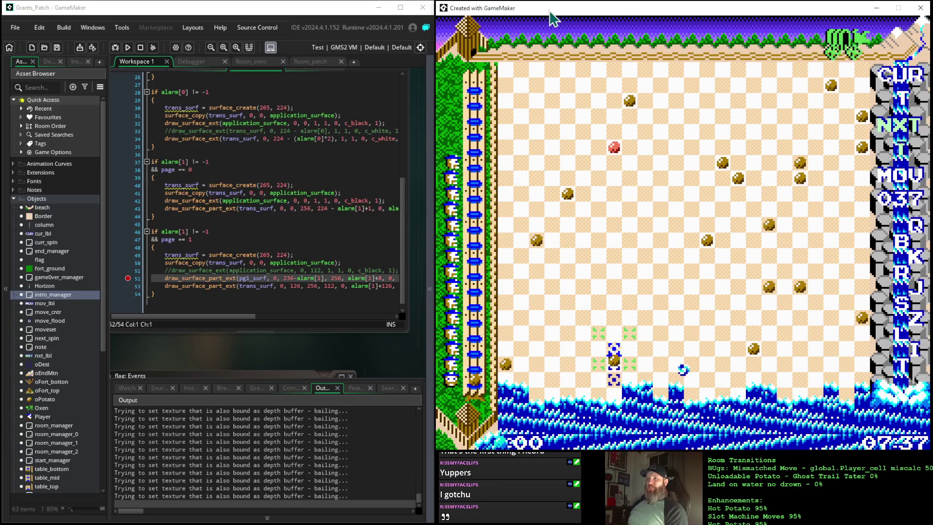
{"action": "key", "text": "space"}
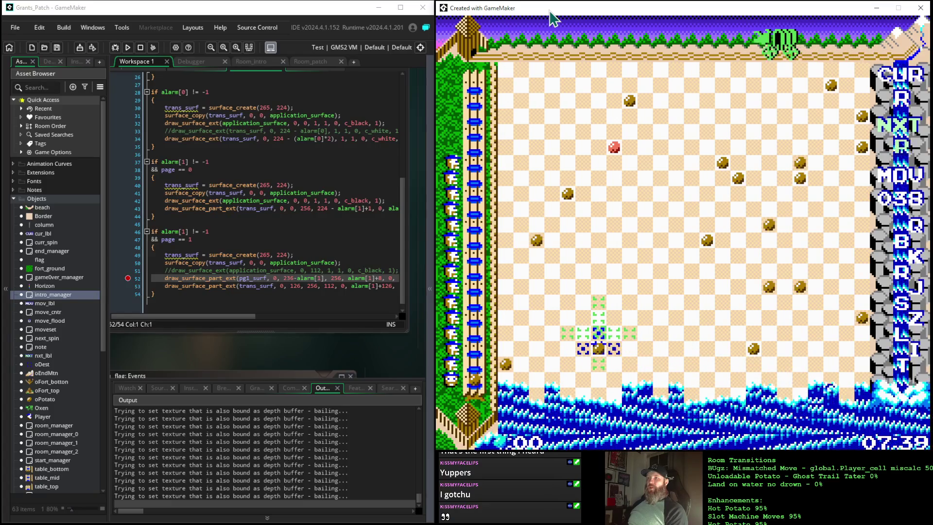
{"action": "key", "text": "space"}
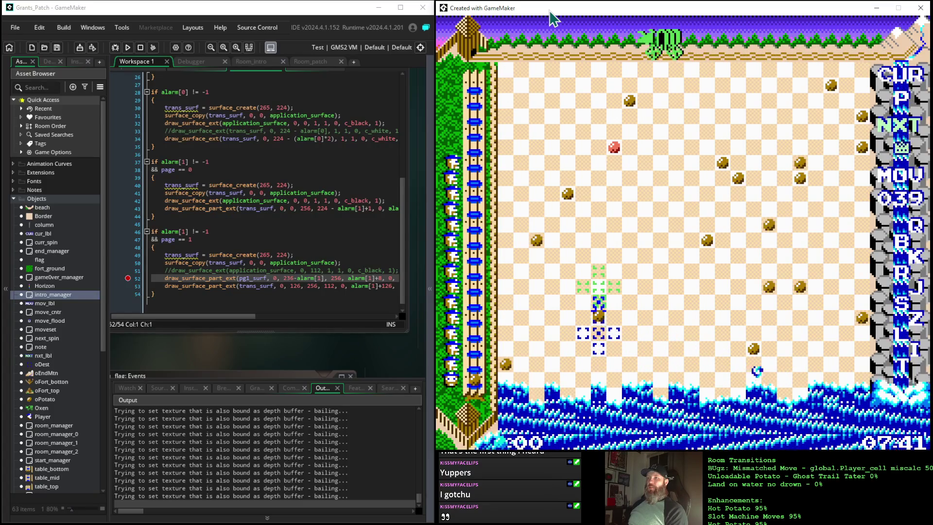
Step: Play moves 039 through 053, driving the player down the board
{"action": "key", "text": "space"}
{"action": "key", "text": "space"}
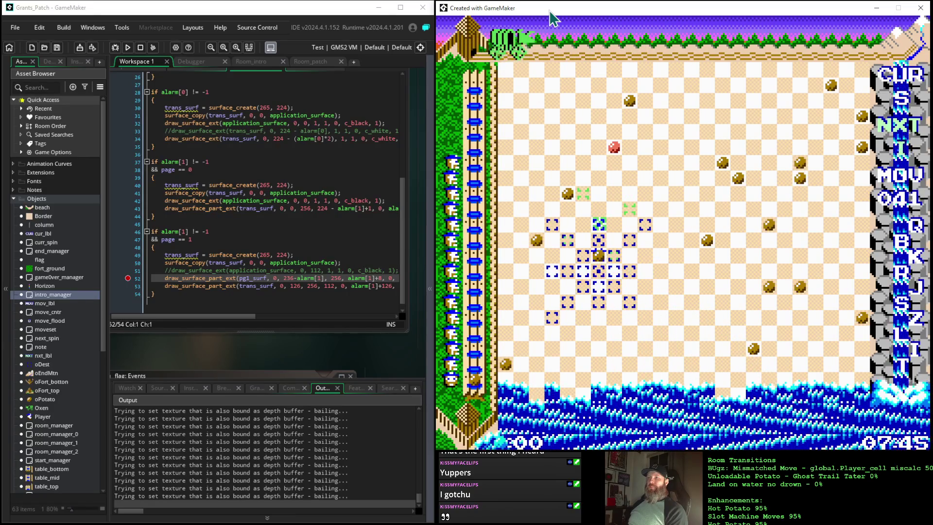
{"action": "key", "text": "space"}
{"action": "key", "text": "space"}
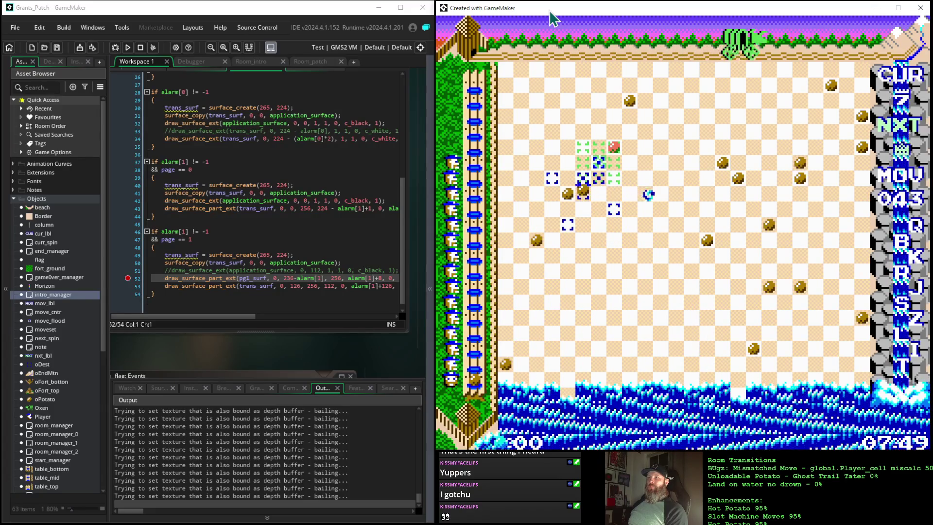
{"action": "key", "text": "space"}
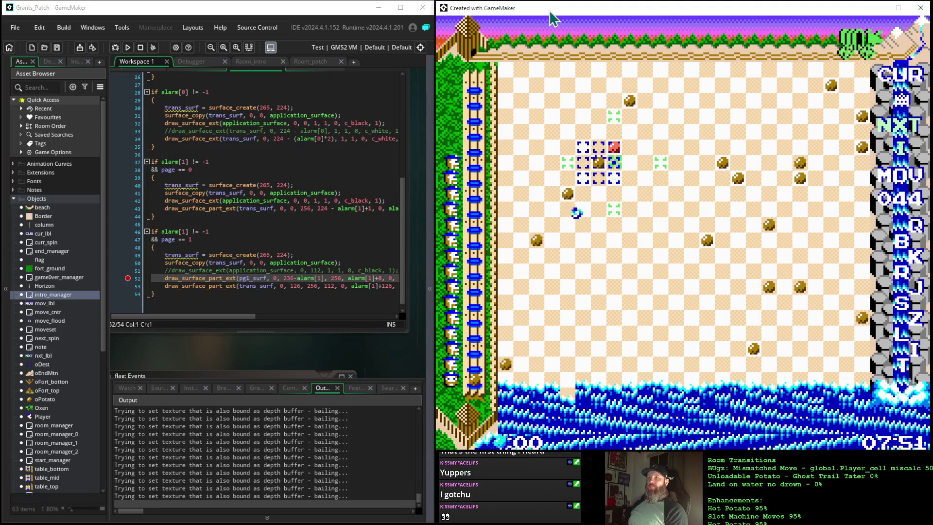
{"action": "key", "text": "space"}
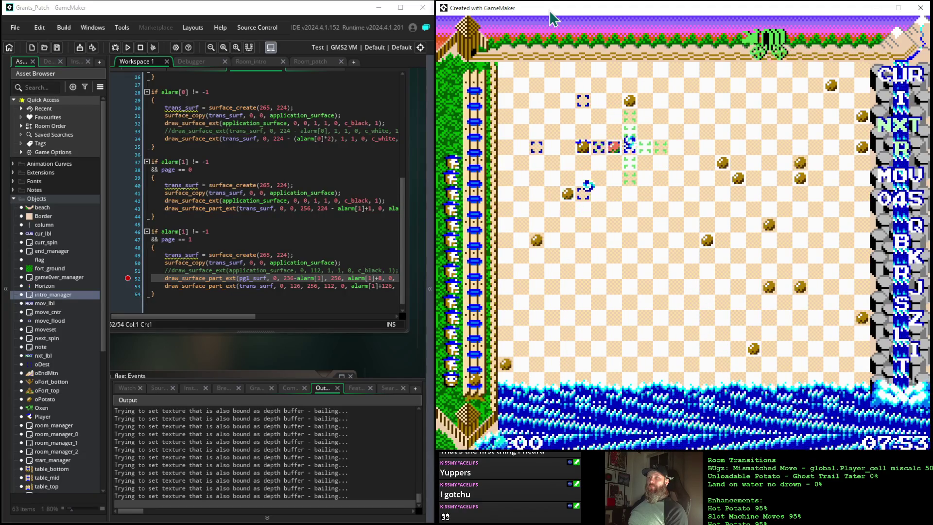
{"action": "key", "text": "space"}
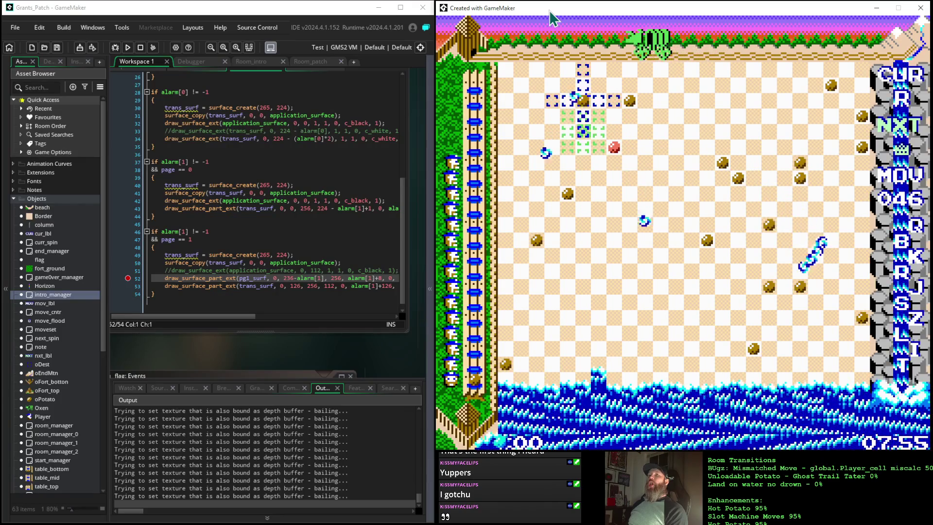
{"action": "key", "text": "space"}
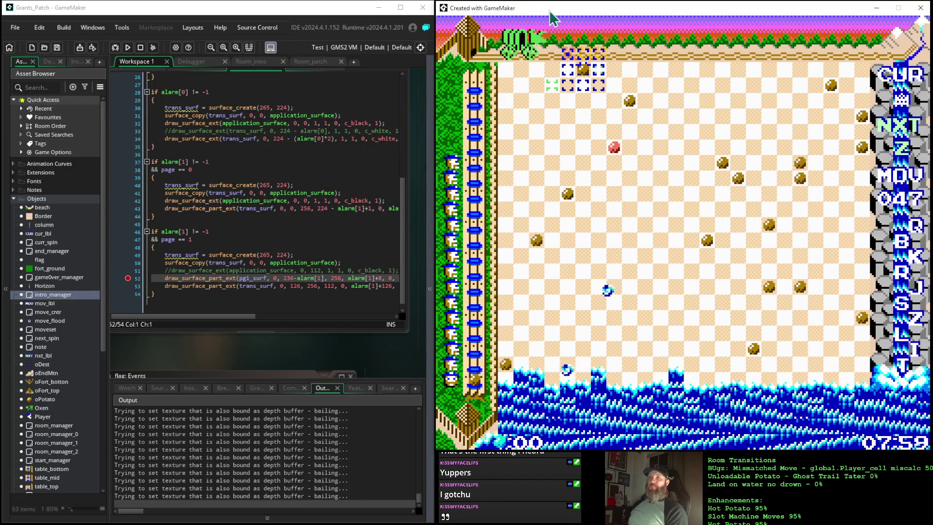
{"action": "key", "text": "space"}
{"action": "key", "text": "space"}
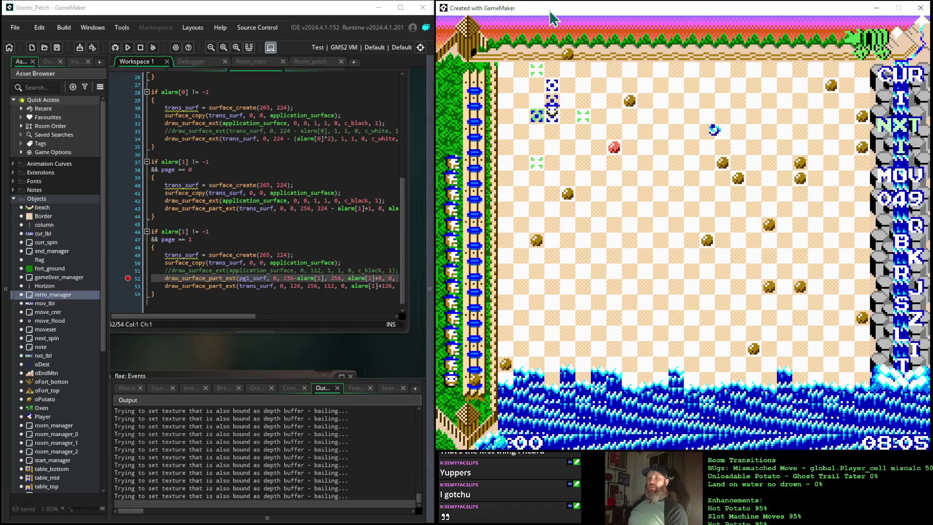
{"action": "key", "text": "space"}
{"action": "key", "text": "space"}
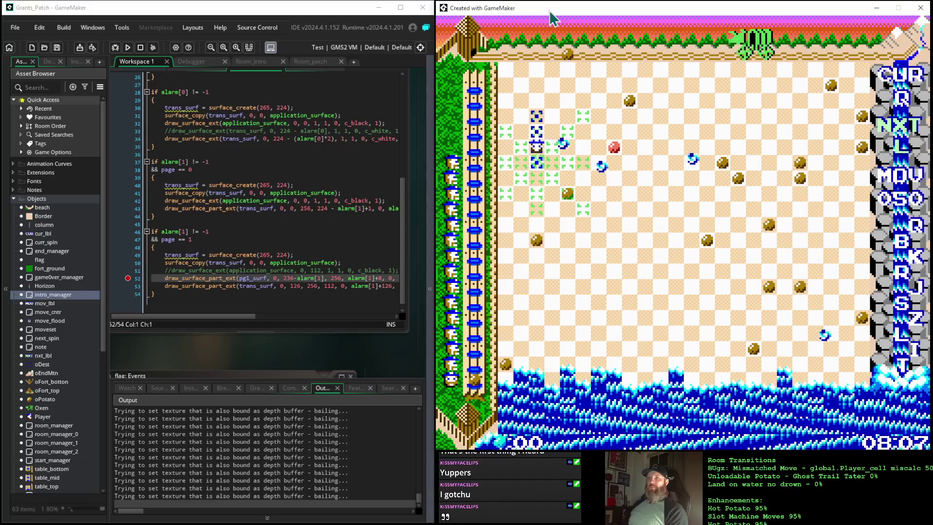
{"action": "key", "text": "space"}
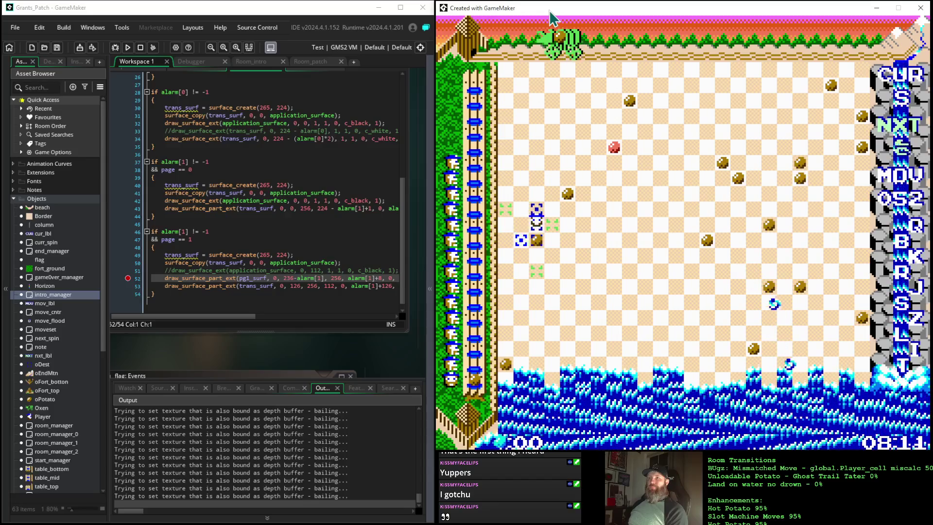
{"action": "key", "text": "space"}
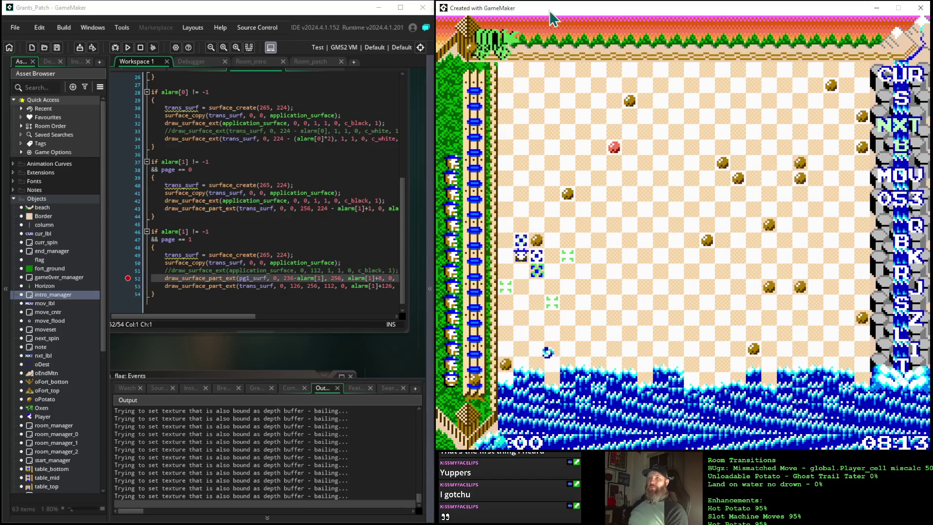
{"action": "key", "text": "space"}
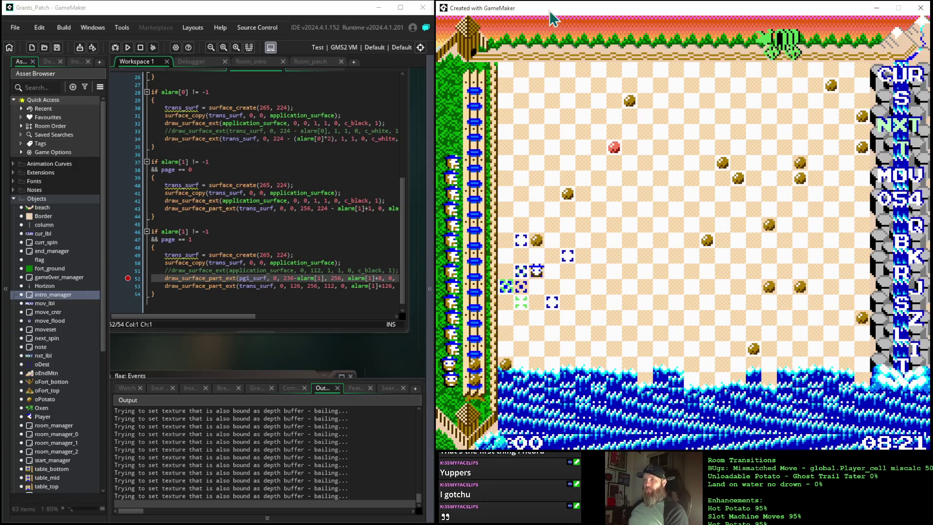
Step: Step the player off the water spot to move 060, then swap the current and next pieces
{"action": "key", "text": "Right"}
{"action": "key", "text": "Down"}
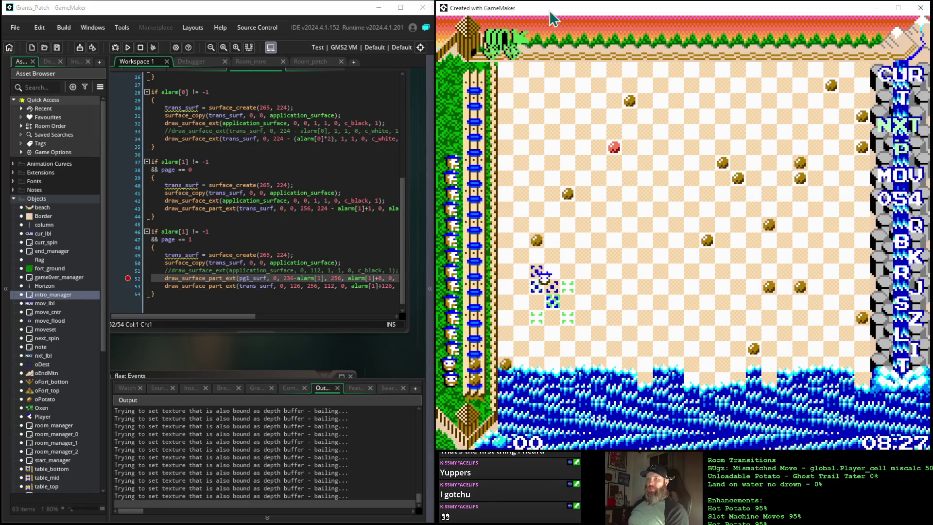
{"action": "key", "text": "Down"}
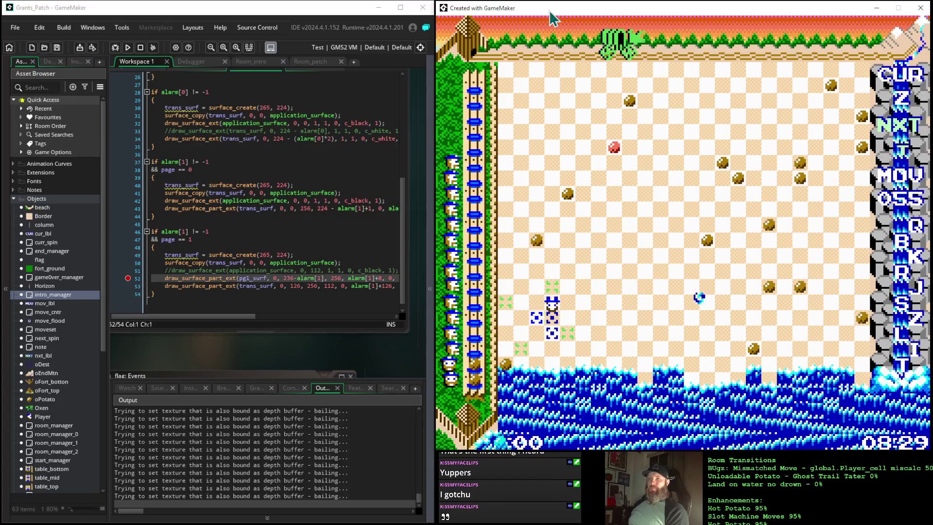
{"action": "key", "text": "Left"}
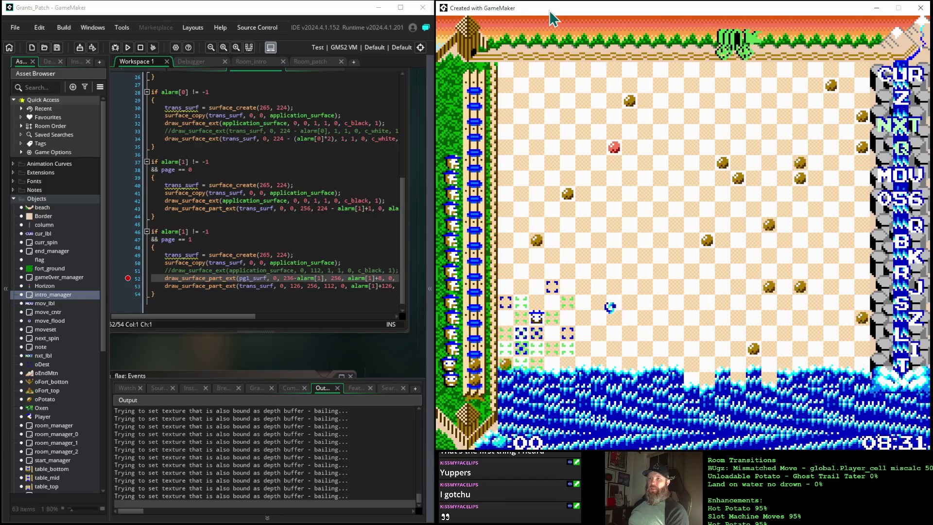
{"action": "key", "text": "Down"}
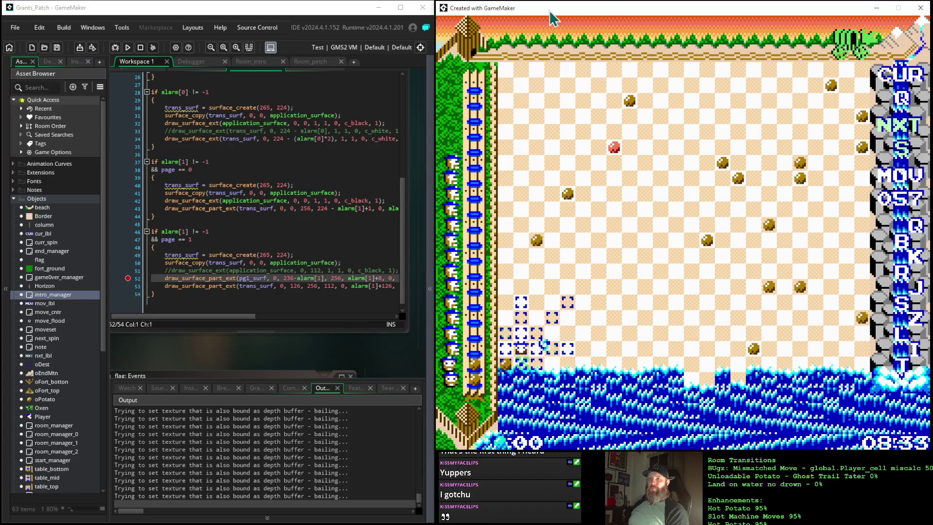
{"action": "key", "text": "Left"}
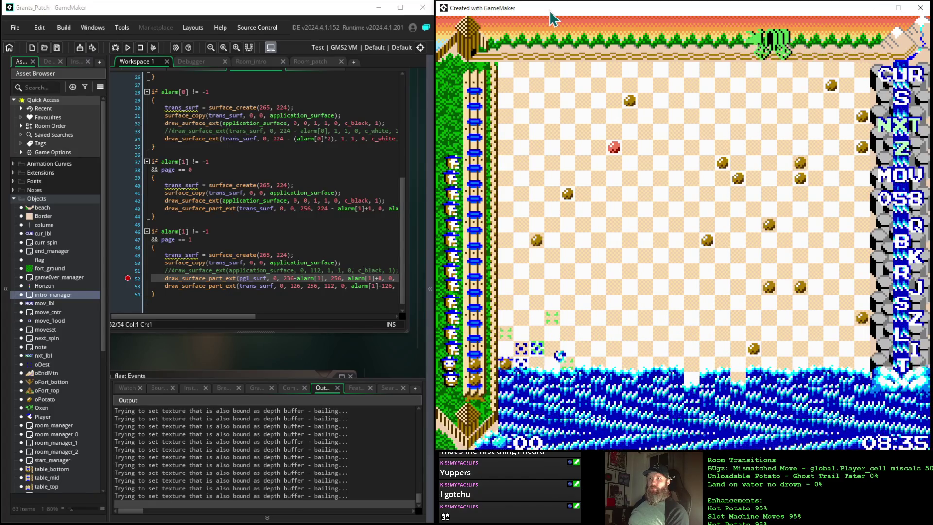
{"action": "key", "text": "Right"}
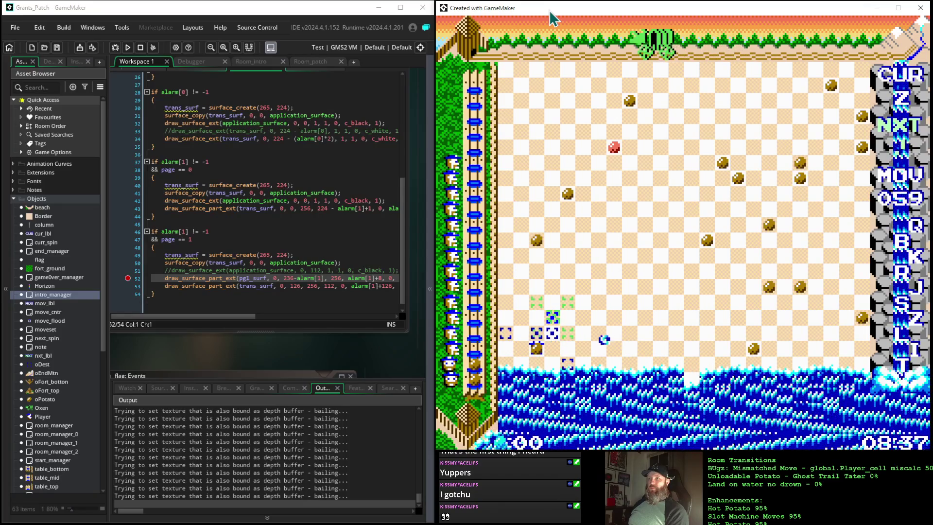
{"action": "key", "text": "Up"}
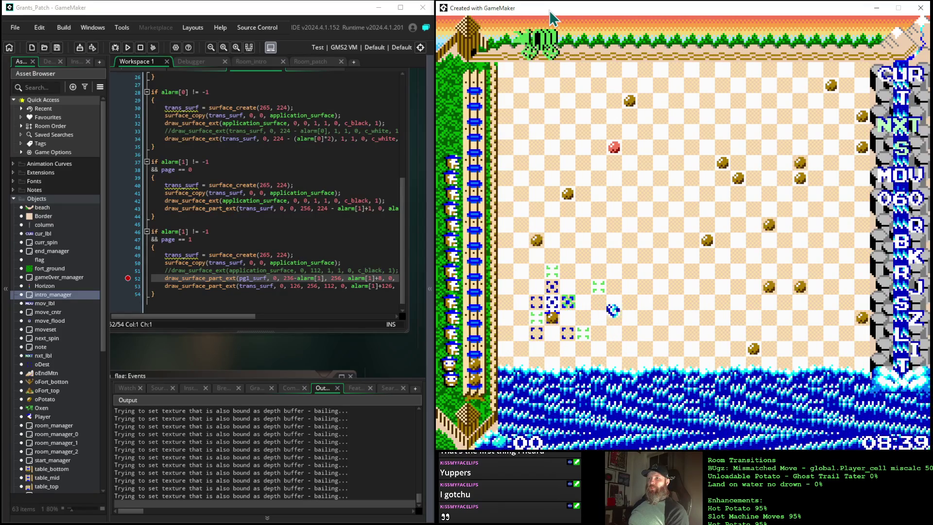
{"action": "key", "text": "space"}
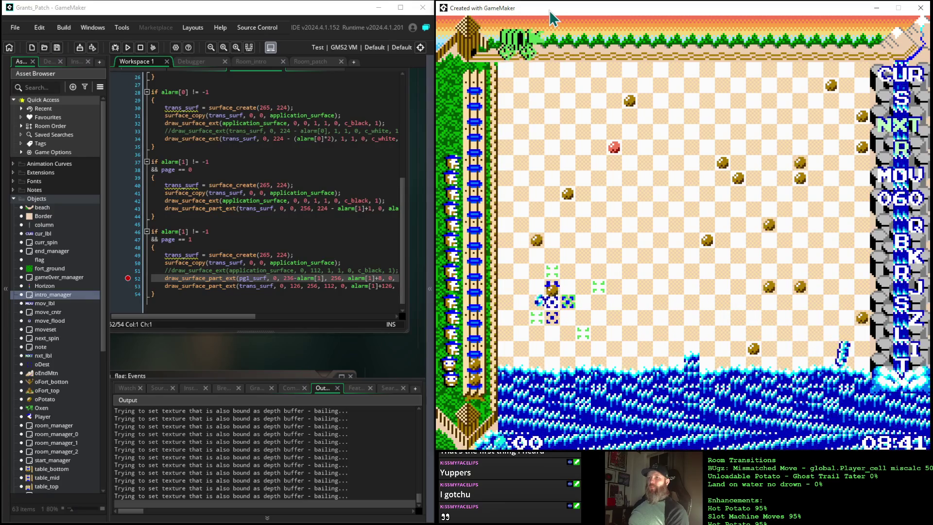
Step: Move the player right and up the board until move 068
{"action": "key", "text": "Right"}
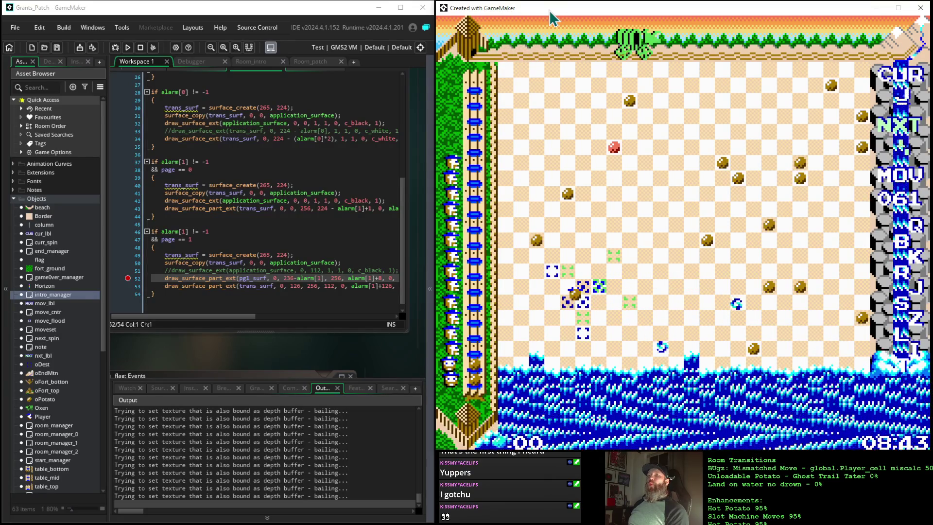
{"action": "key", "text": "Right"}
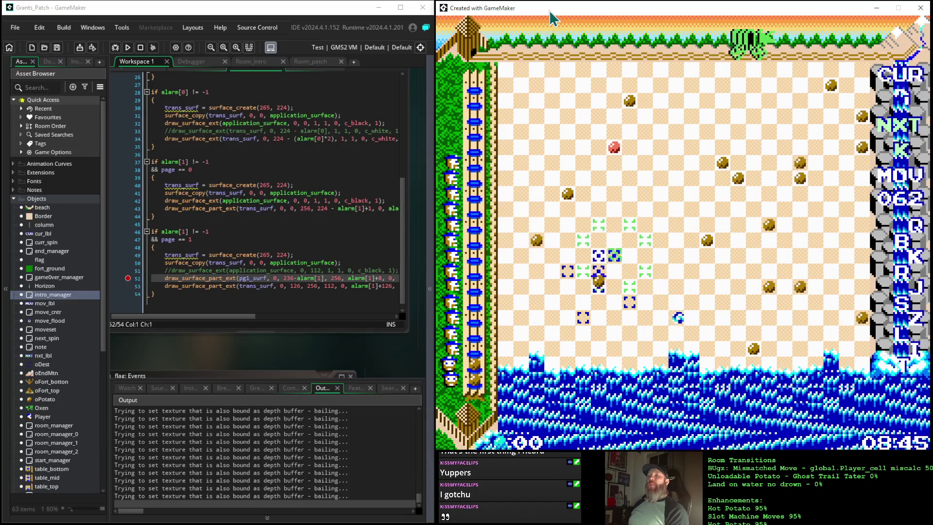
{"action": "key", "text": "Right"}
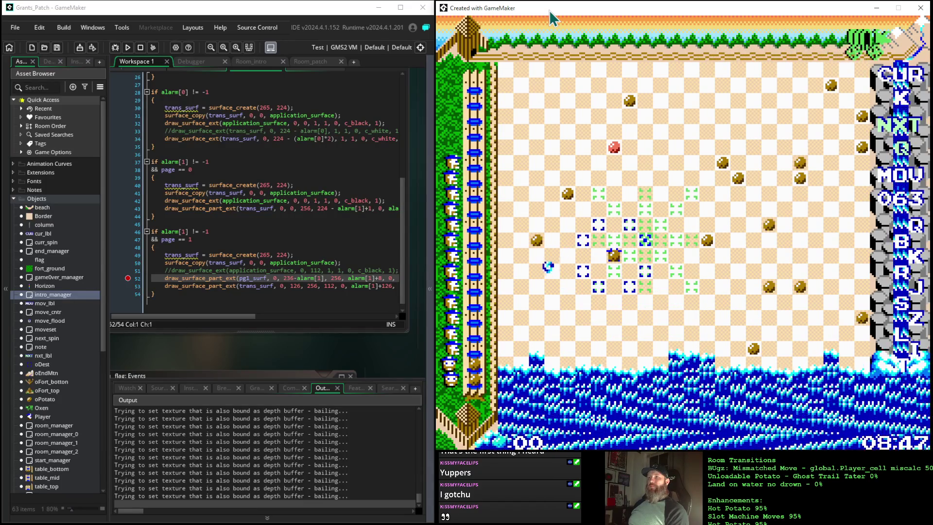
{"action": "key", "text": "Right"}
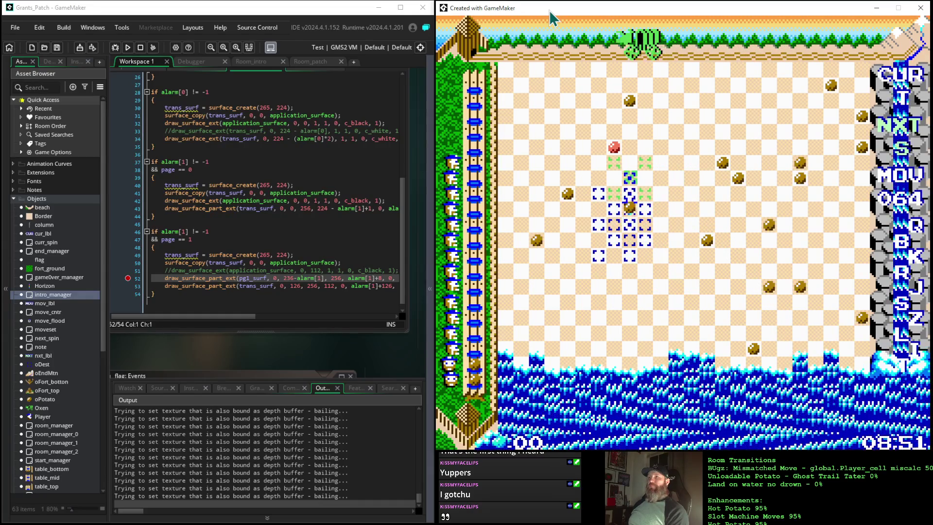
{"action": "key", "text": "Up"}
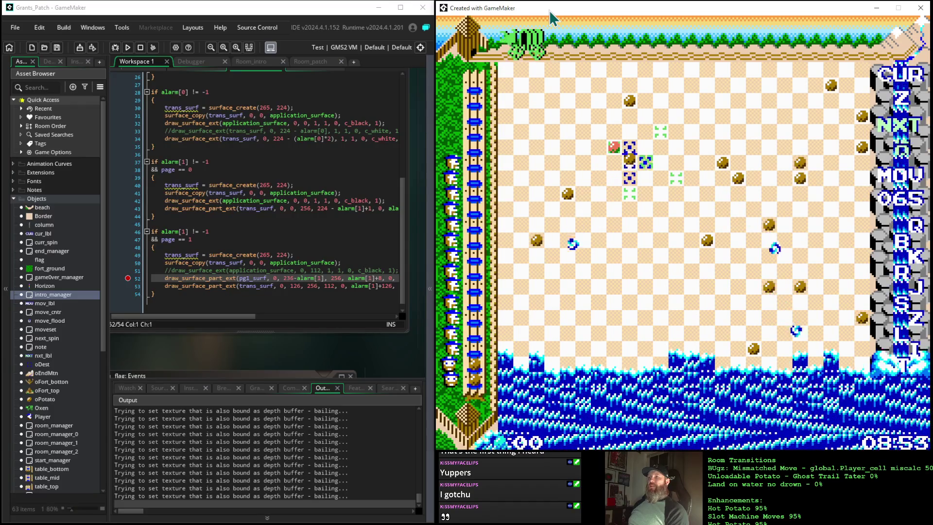
{"action": "key", "text": "Right"}
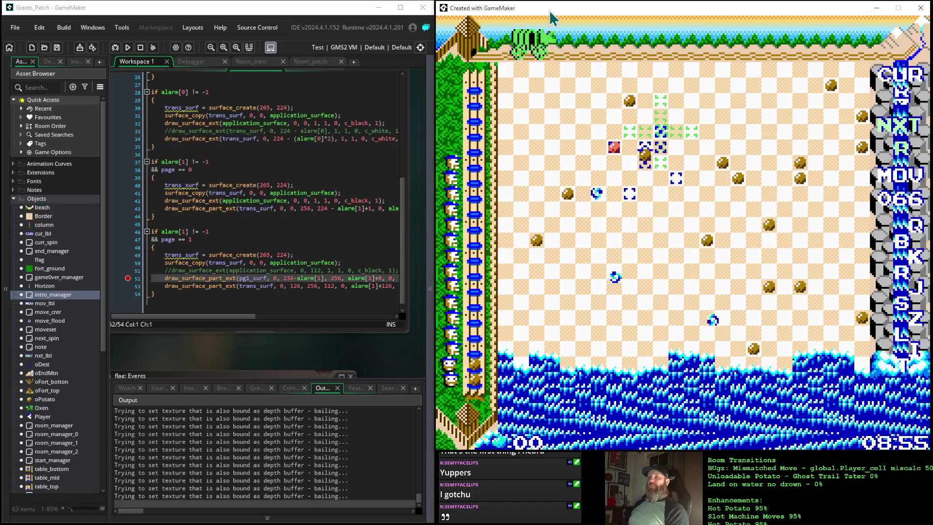
{"action": "key", "text": "Up"}
{"action": "key", "text": "Up"}
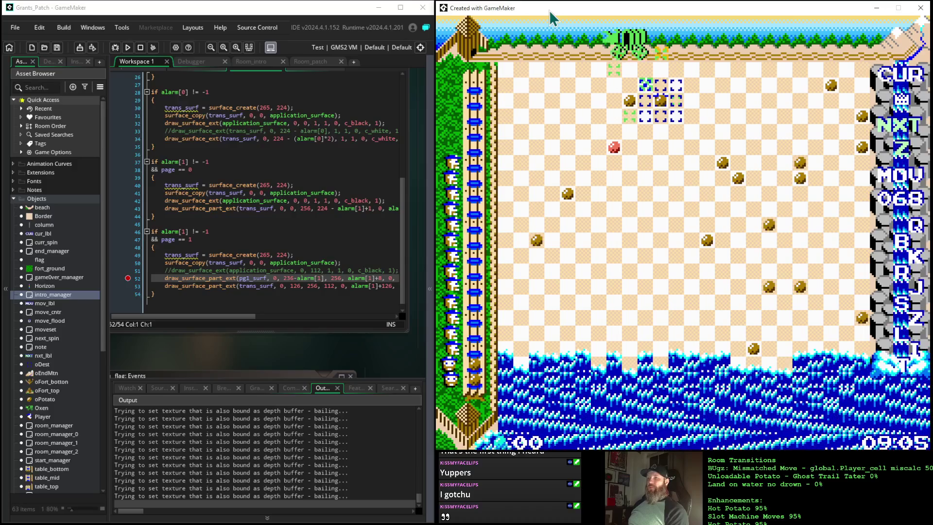
Step: Move the player up, left onto a potato, then down, reaching move 073 with score 01
{"action": "key", "text": "Up"}
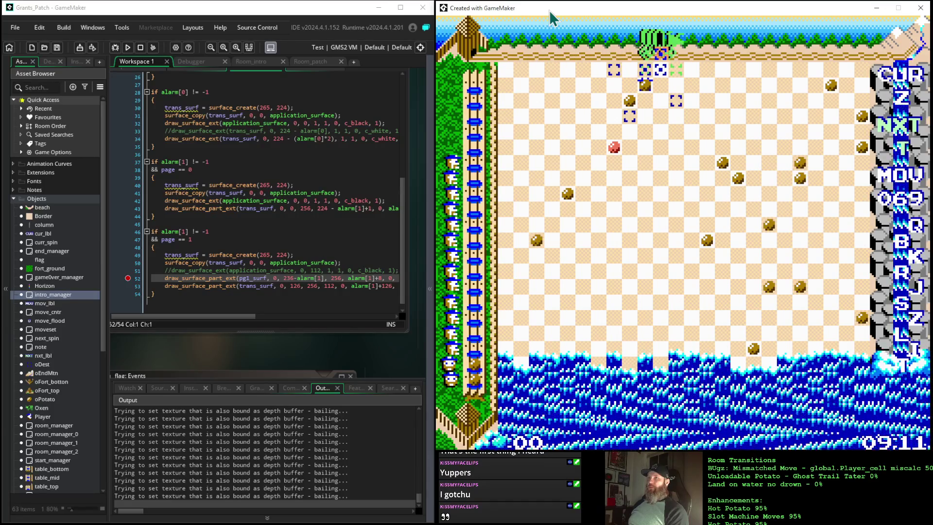
{"action": "key", "text": "Left"}
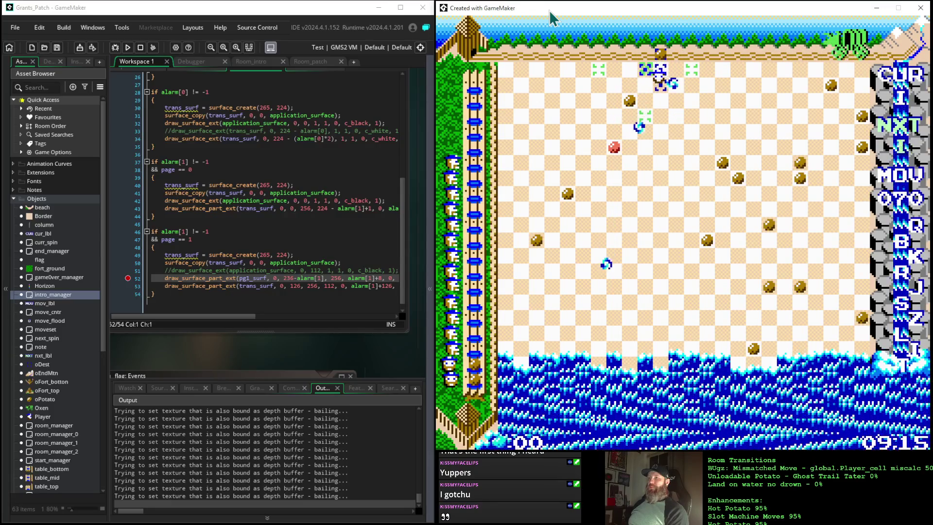
{"action": "key", "text": "Left"}
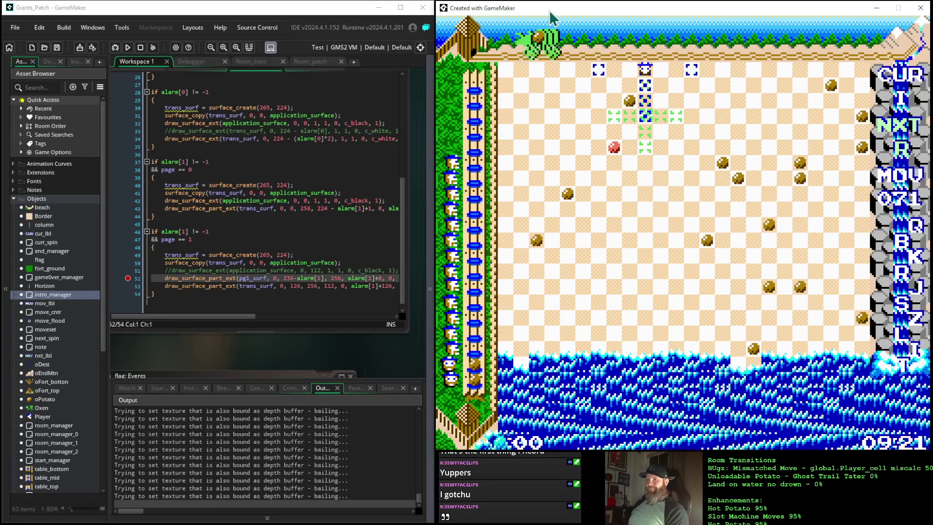
{"action": "key", "text": "Down"}
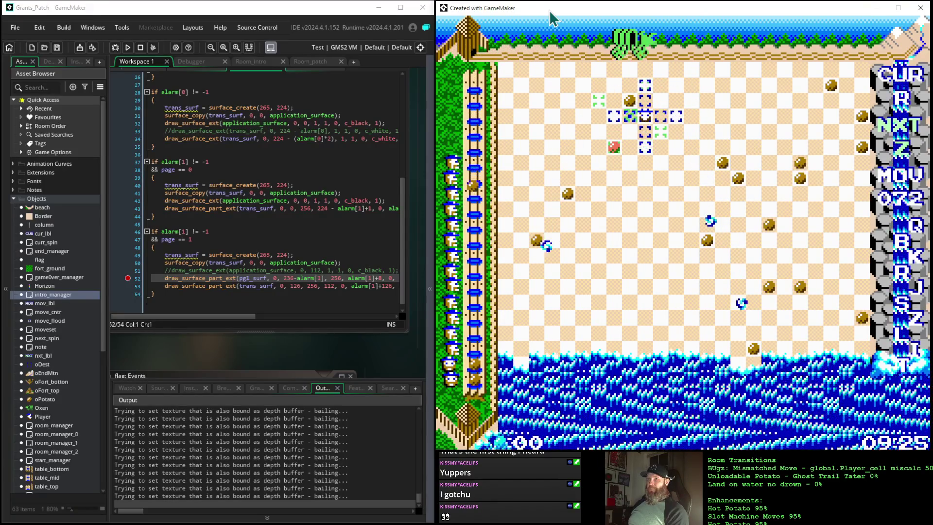
{"action": "key", "text": "Down"}
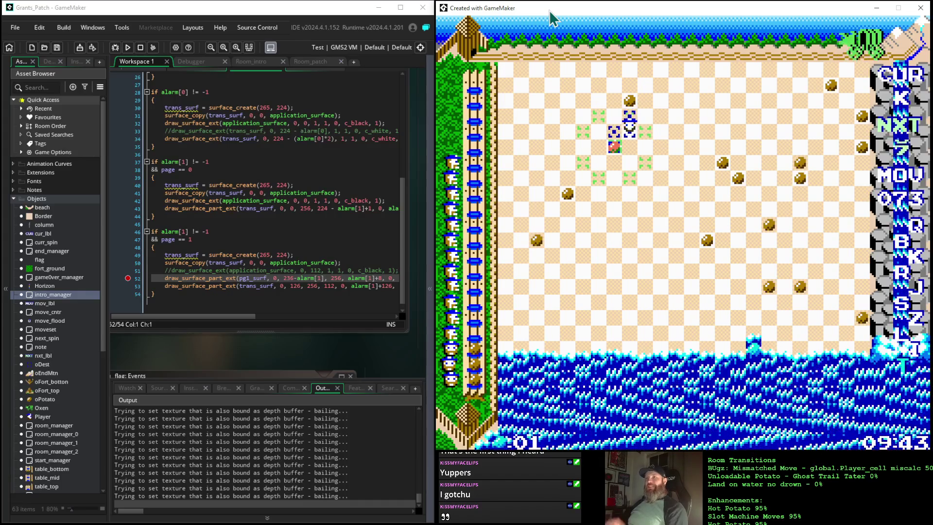
Step: Move the player up near the top, then down and right across the board to move 087
{"action": "key", "text": "space"}
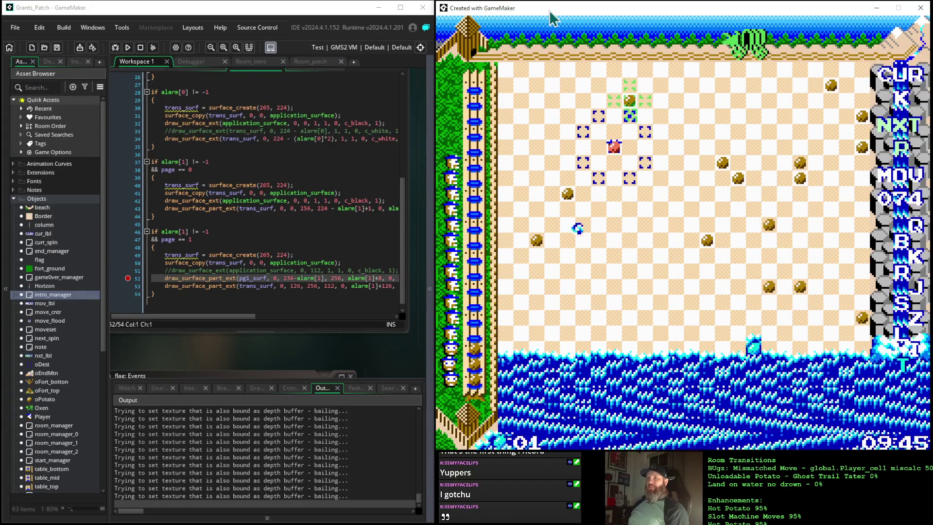
{"action": "key", "text": "Up"}
{"action": "key", "text": "Up"}
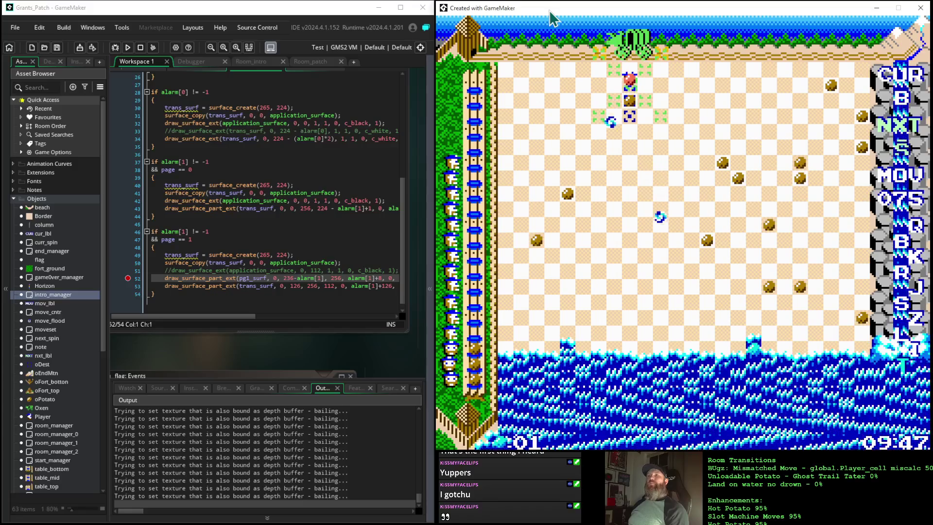
{"action": "key", "text": "Up"}
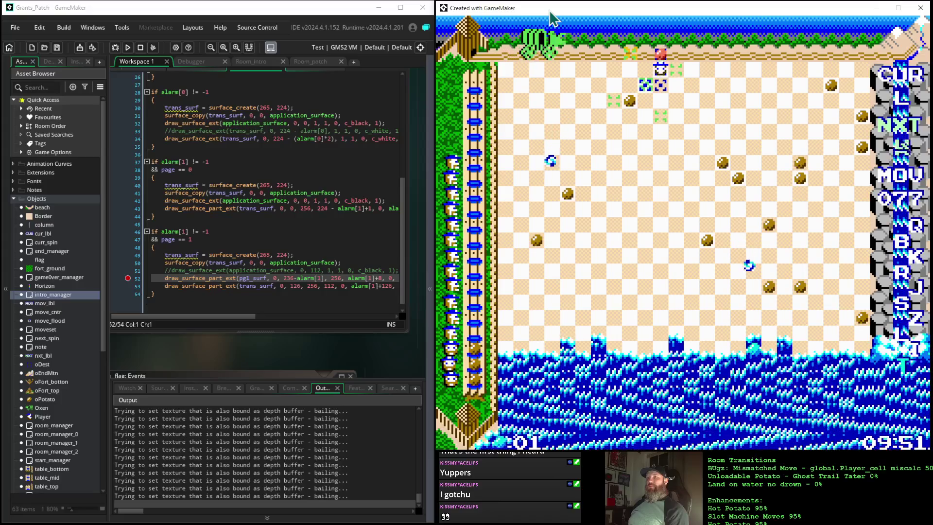
{"action": "key", "text": "Up"}
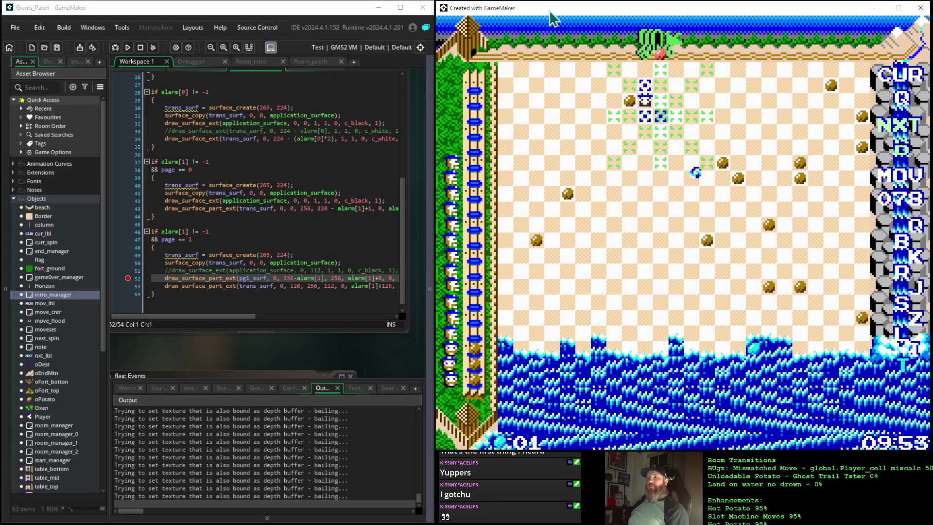
{"action": "key", "text": "Down"}
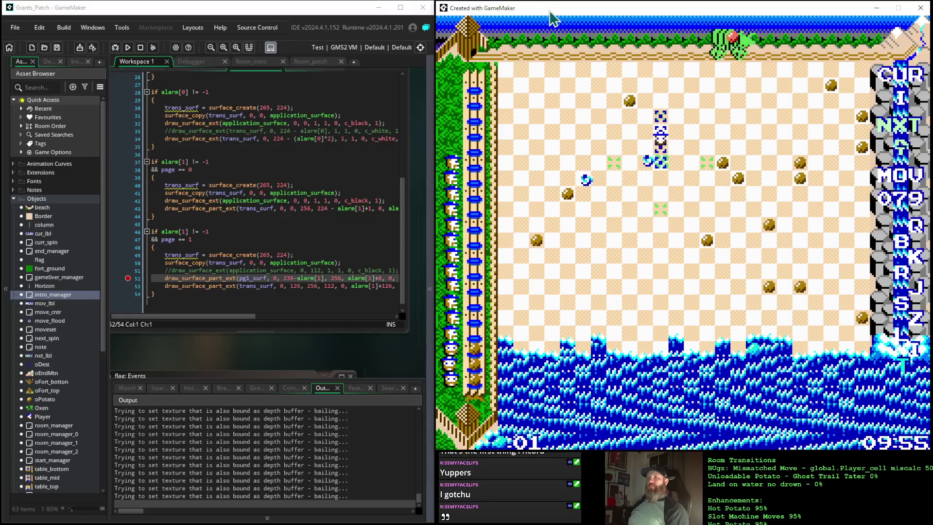
{"action": "key", "text": "Down"}
{"action": "key", "text": "Down"}
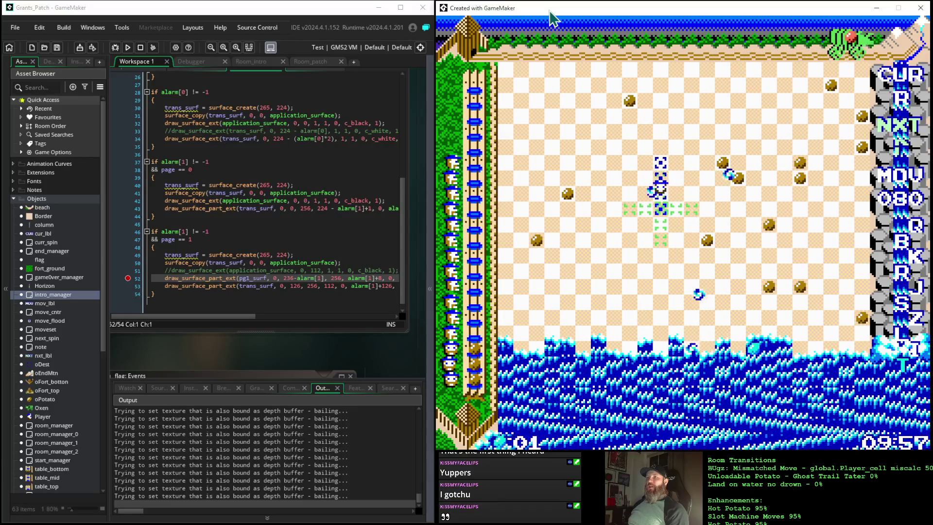
{"action": "key", "text": "Down"}
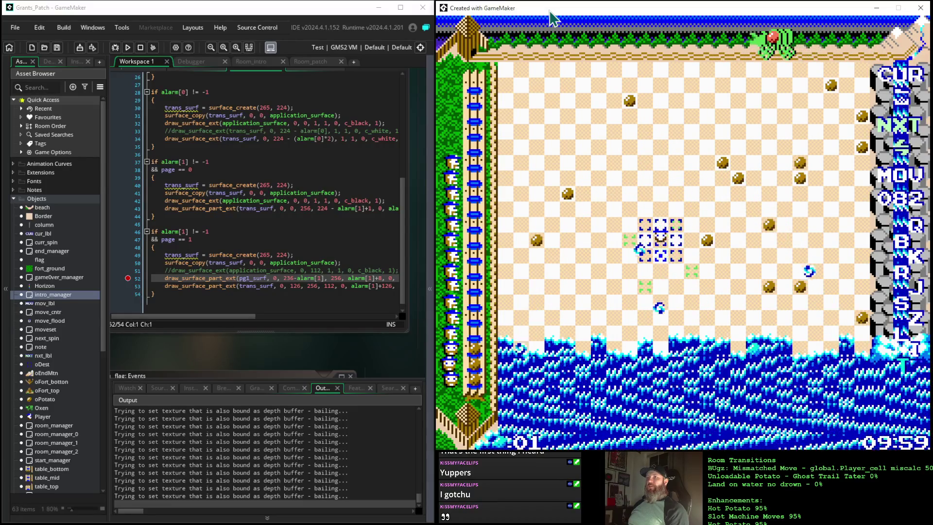
{"action": "key", "text": "Down"}
{"action": "key", "text": "Right"}
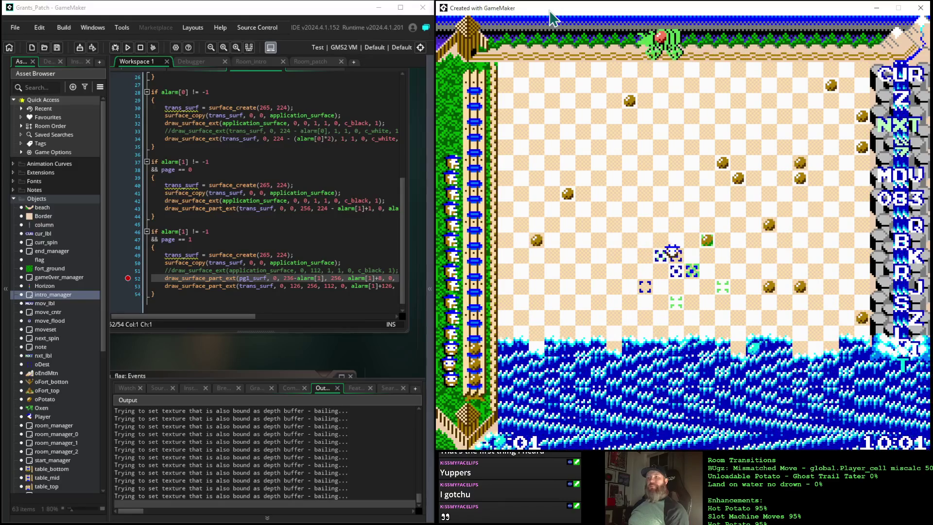
{"action": "key", "text": "Right"}
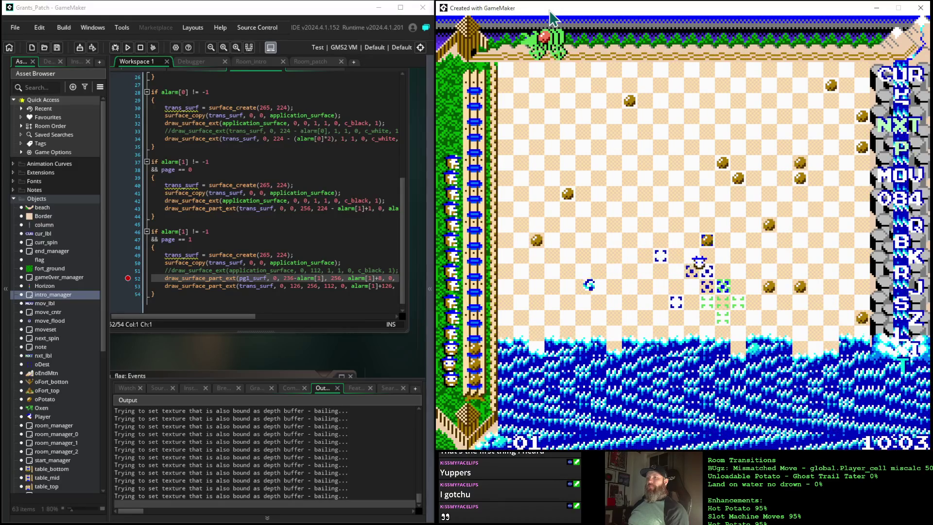
{"action": "key", "text": "Right"}
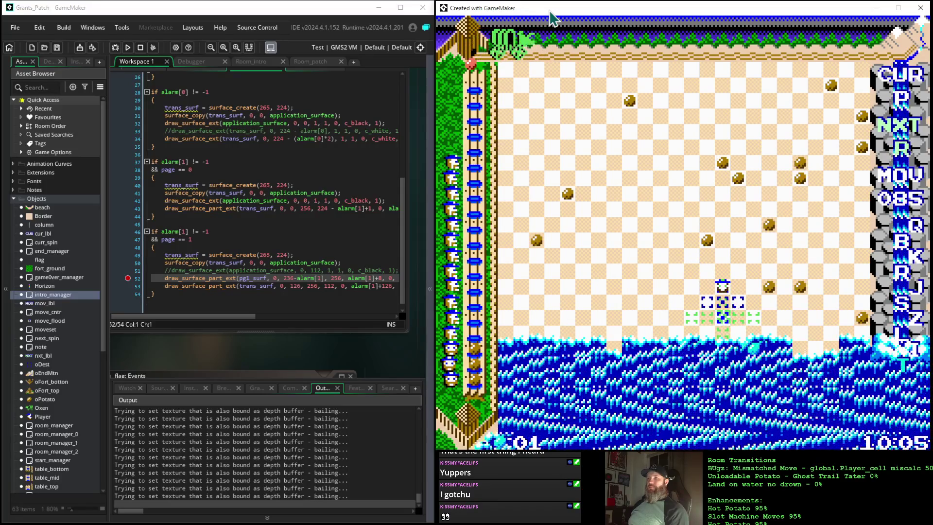
{"action": "key", "text": "Right"}
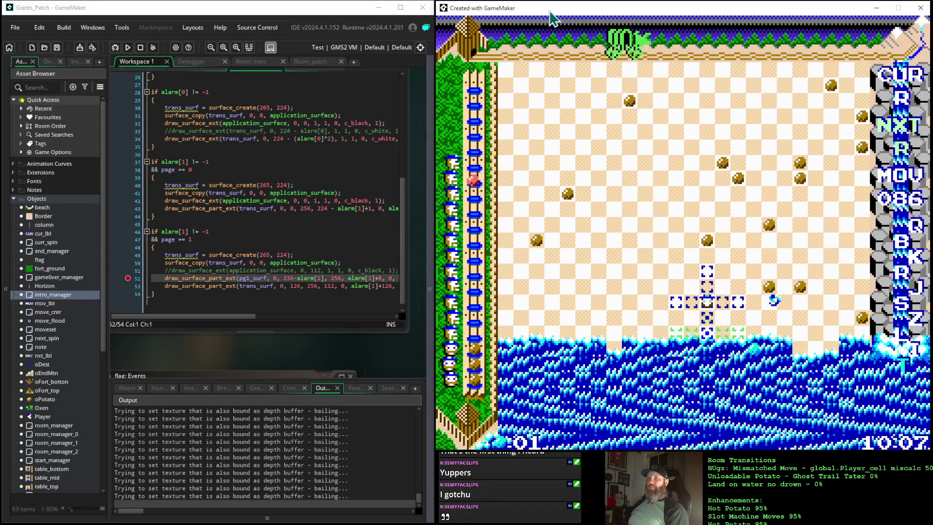
{"action": "key", "text": "Right"}
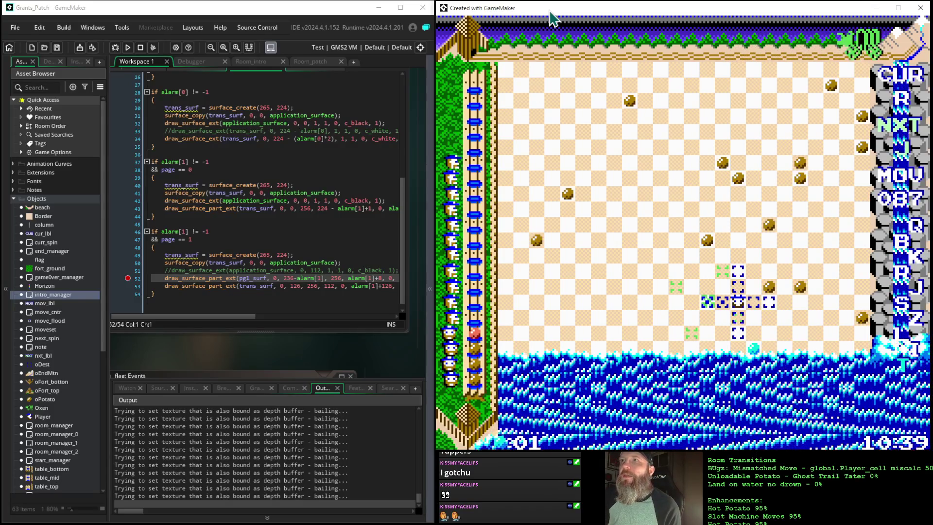
Step: Quit the round with Esc, restarting to the Grant's Patch title screen
{"action": "key", "text": "Escape"}
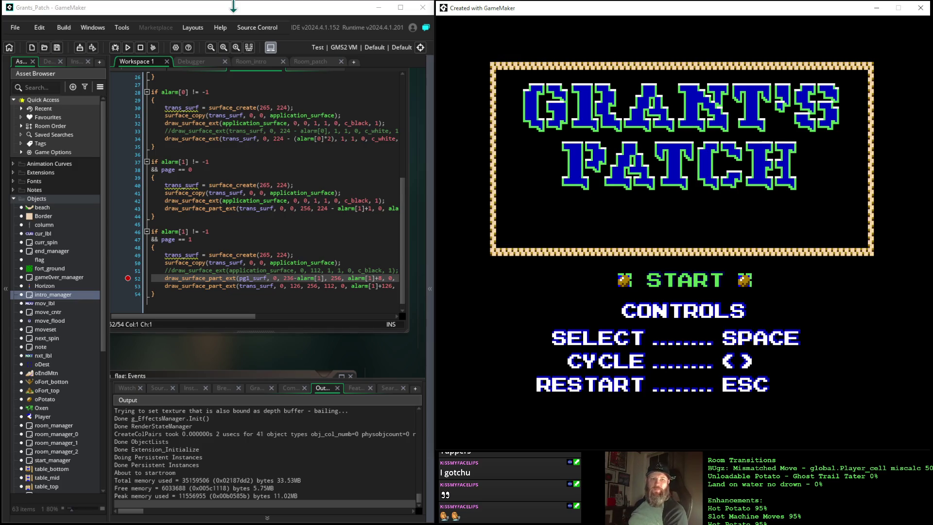
Step: Start a fresh potato patch round with Space, then return to the title screen with Esc
{"action": "key", "text": "space"}
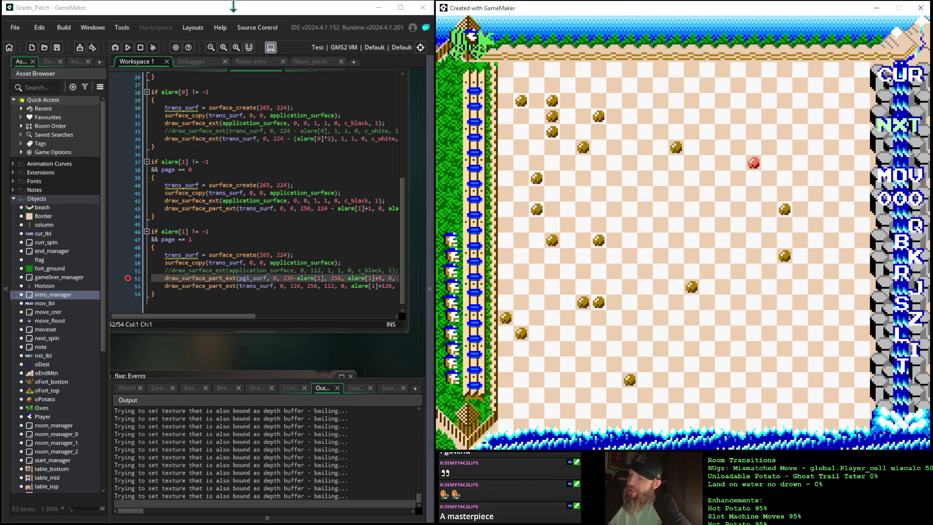
{"action": "key", "text": "Escape"}
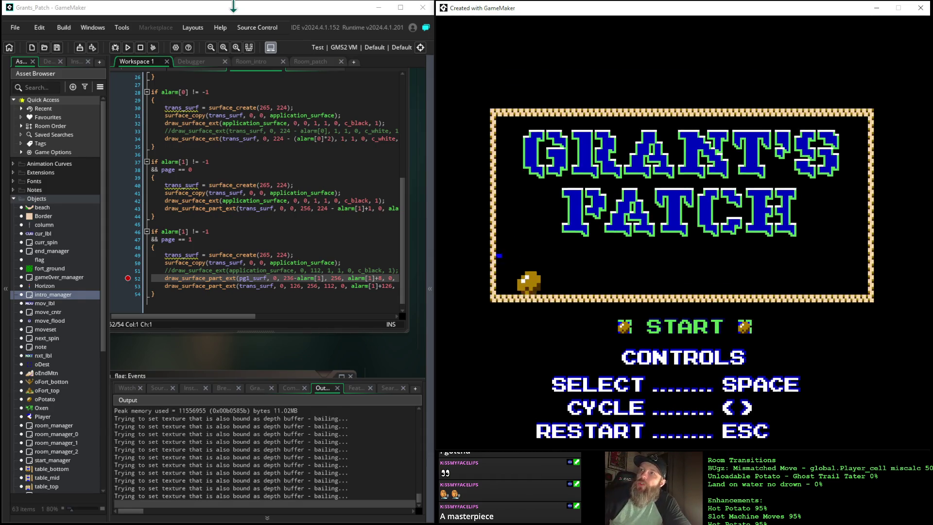
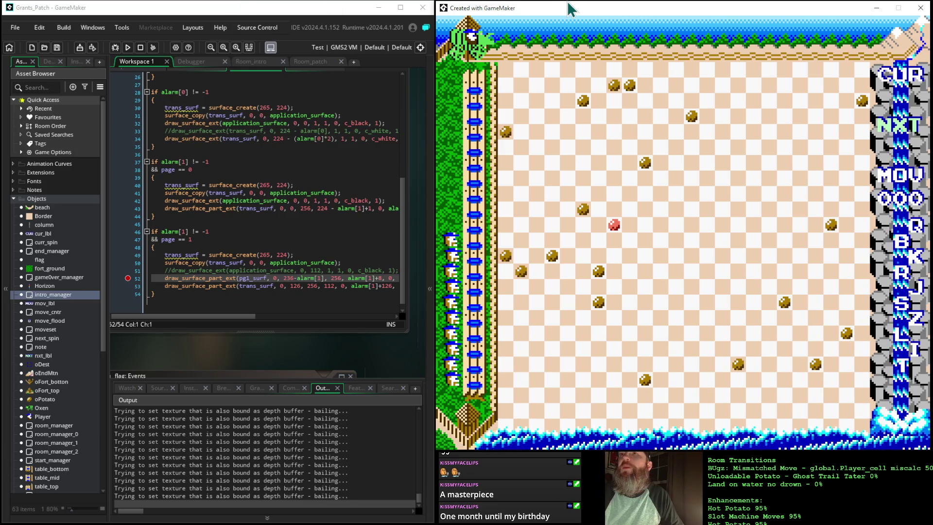
Step: Focus the running Grant's Patch game, restart it, and choose START on the title screen
{"action": "left_click_drag", "start_coordinate": [148, 9], "coordinate": [148, 14]}
{"action": "left_click", "coordinate": [492, 12]}
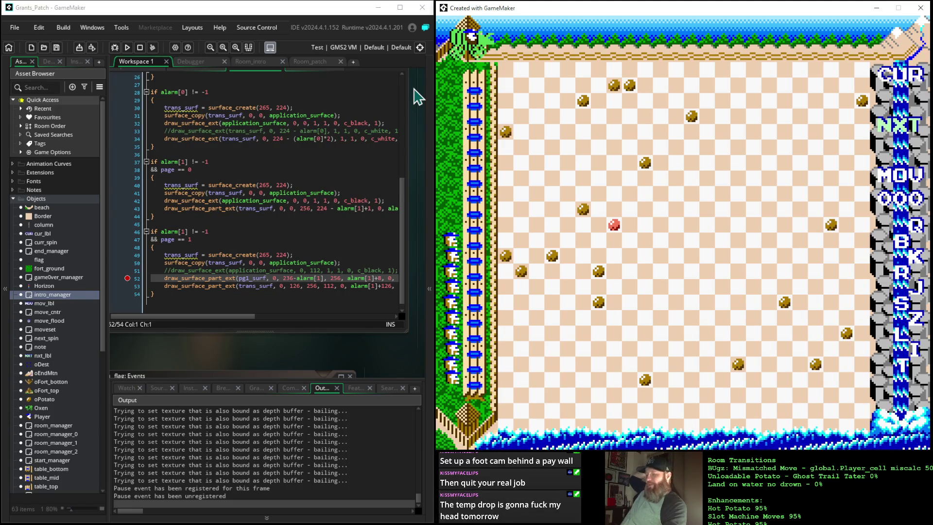
{"action": "key", "text": "Escape"}
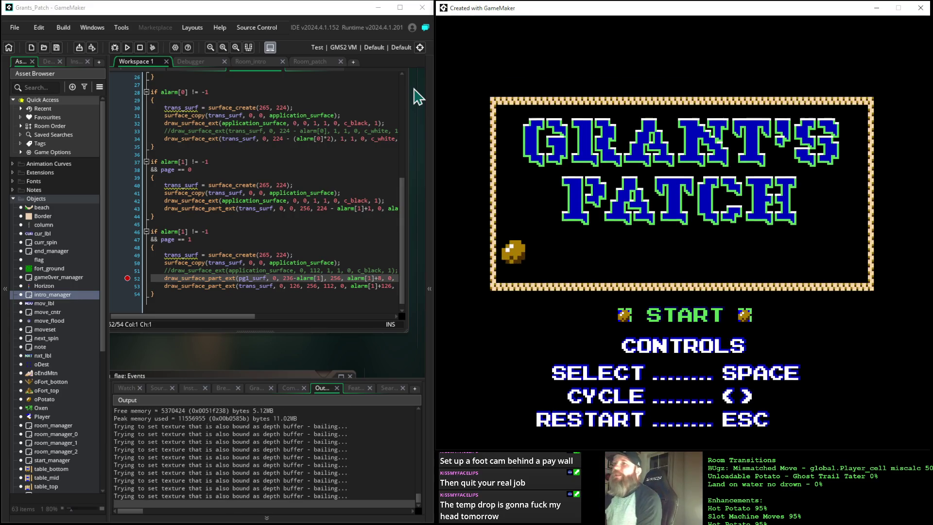
{"action": "key", "text": "space"}
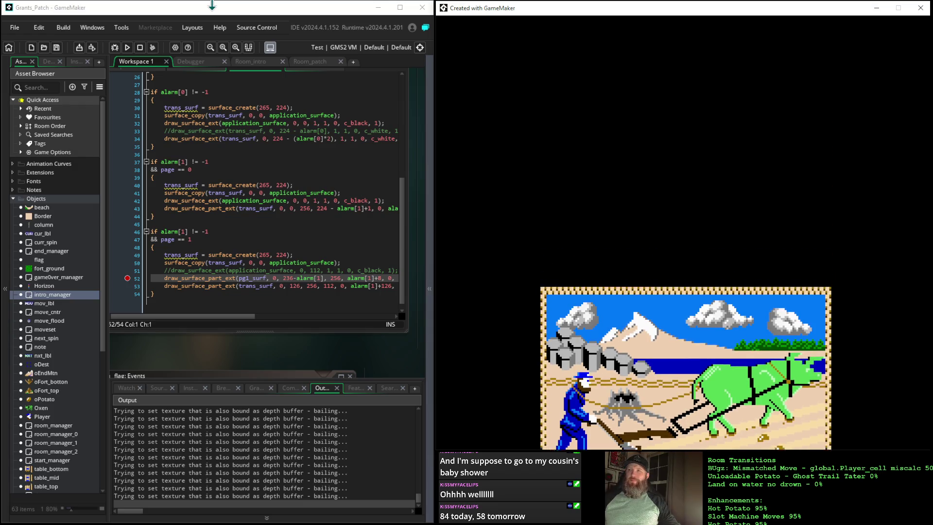
Step: Restart the game and choose START to play the intro into the play field
{"action": "key", "text": "Escape"}
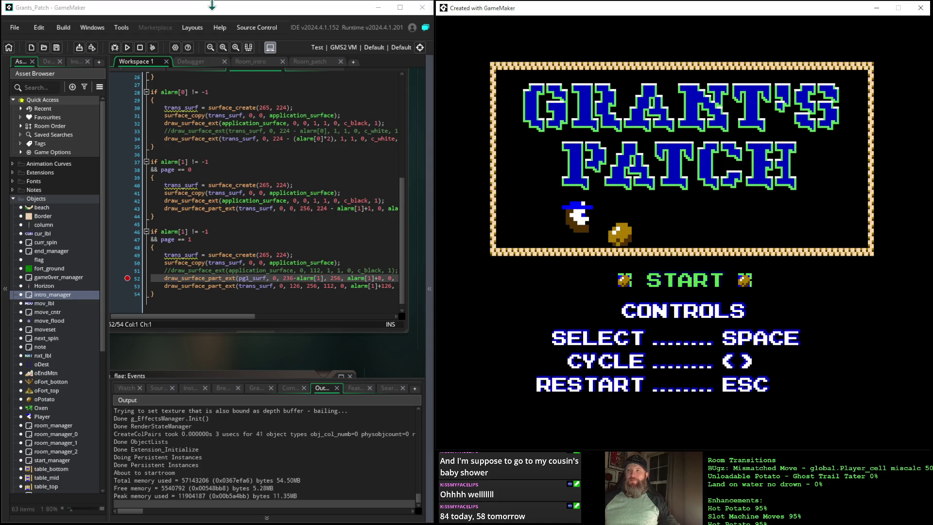
{"action": "key", "text": "space"}
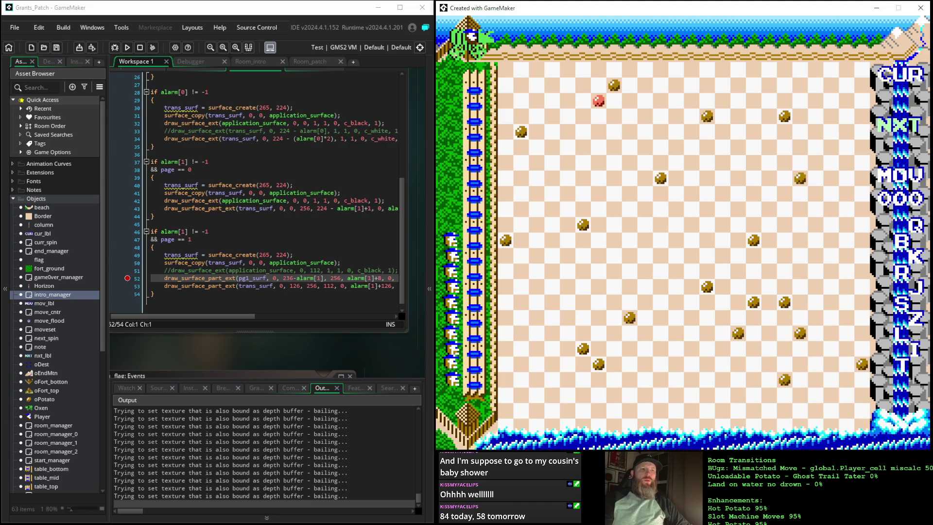
Step: Switch away and back to the game window, then restart the game for a fresh board
{"action": "key", "text": "alt+Tab"}
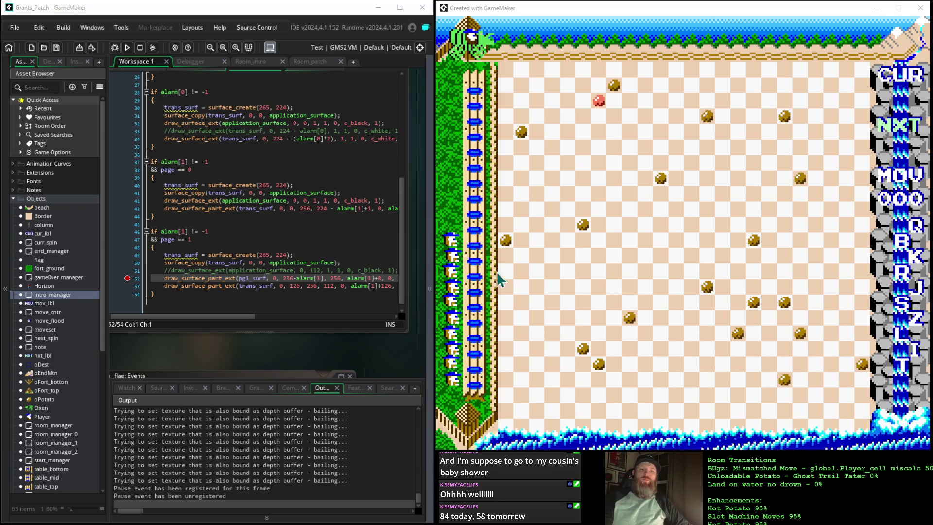
{"action": "left_click", "coordinate": [626, 9]}
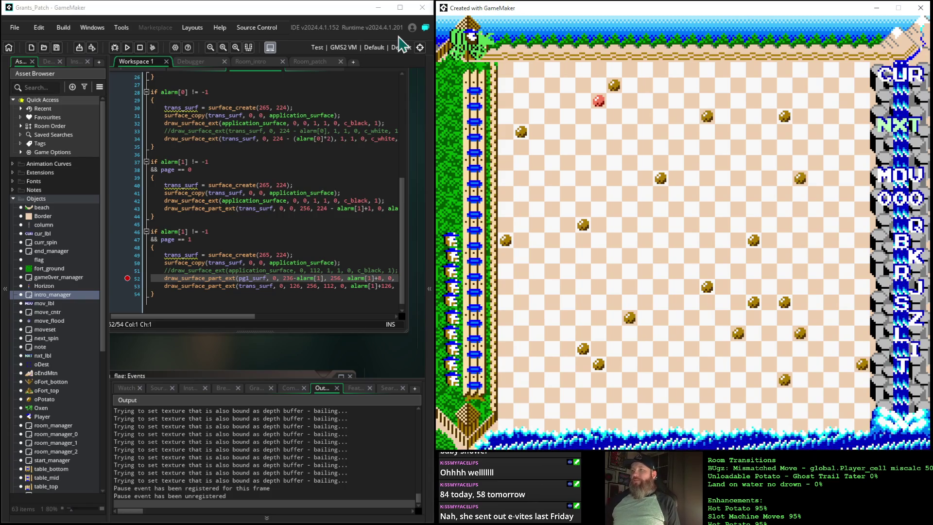
{"action": "key", "text": "Escape"}
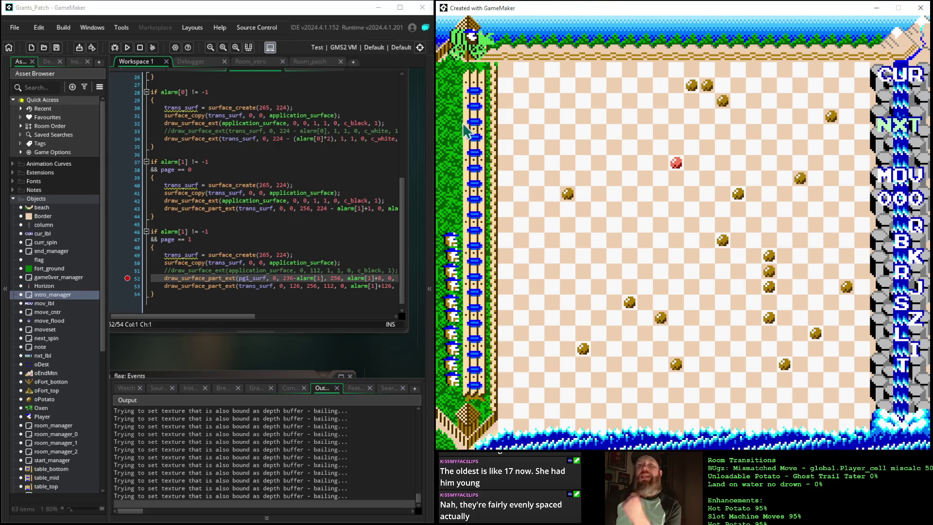
Step: In the Asset Browser, collapse Objects, expand Sprites and open spr_table_t in the sprite editor
{"action": "left_click", "coordinate": [13, 198]}
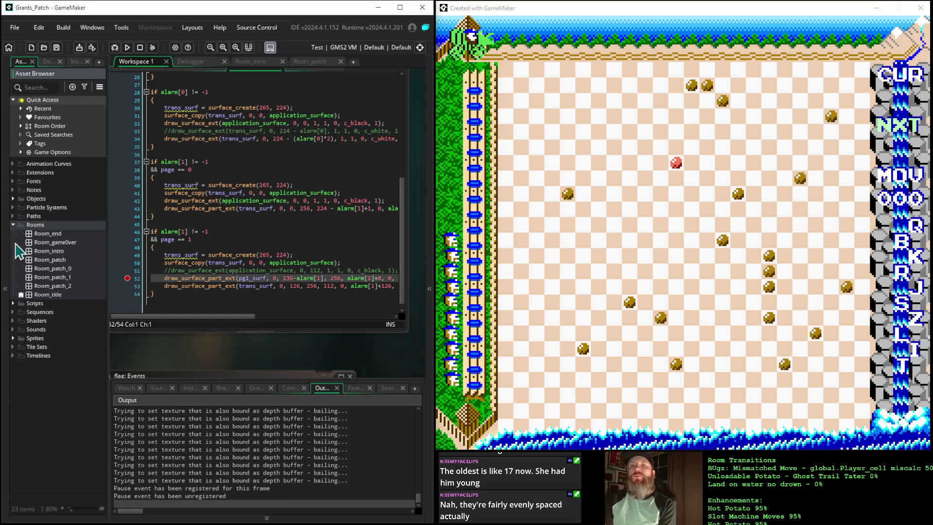
{"action": "left_click", "coordinate": [14, 338]}
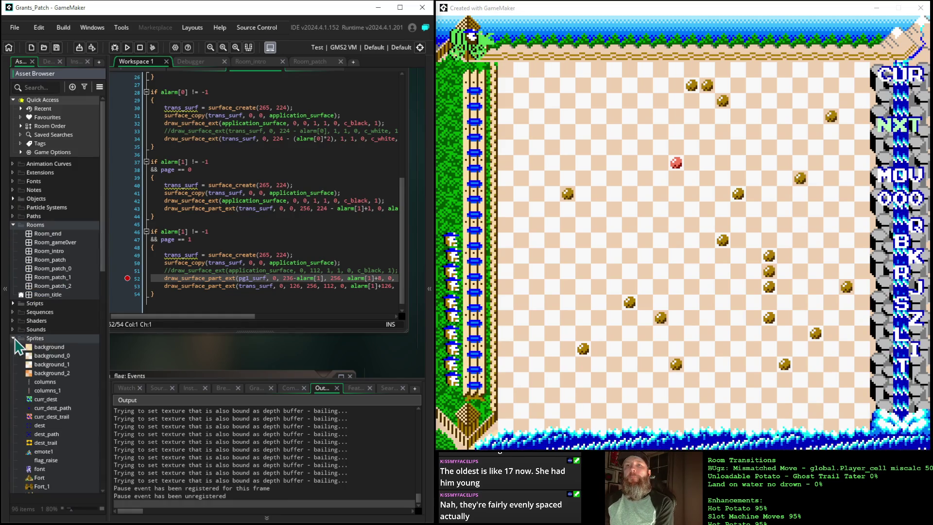
{"action": "scroll", "coordinate": [18, 346], "scroll_direction": "down", "scroll_amount": 1}
{"action": "scroll", "coordinate": [18, 346], "scroll_direction": "down", "scroll_amount": 5}
{"action": "scroll", "coordinate": [19, 347], "scroll_direction": "down", "scroll_amount": 5}
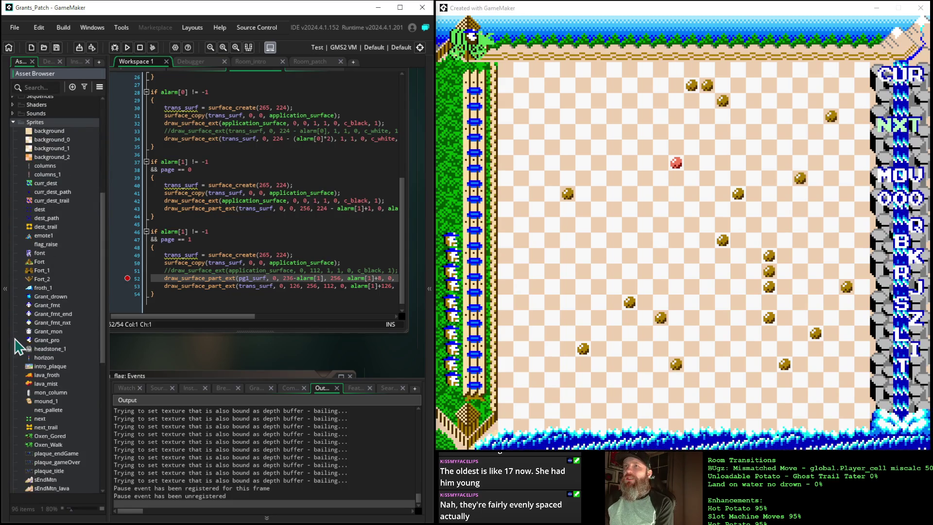
{"action": "scroll", "coordinate": [18, 346], "scroll_direction": "down", "scroll_amount": 5}
{"action": "scroll", "coordinate": [19, 346], "scroll_direction": "down", "scroll_amount": 10}
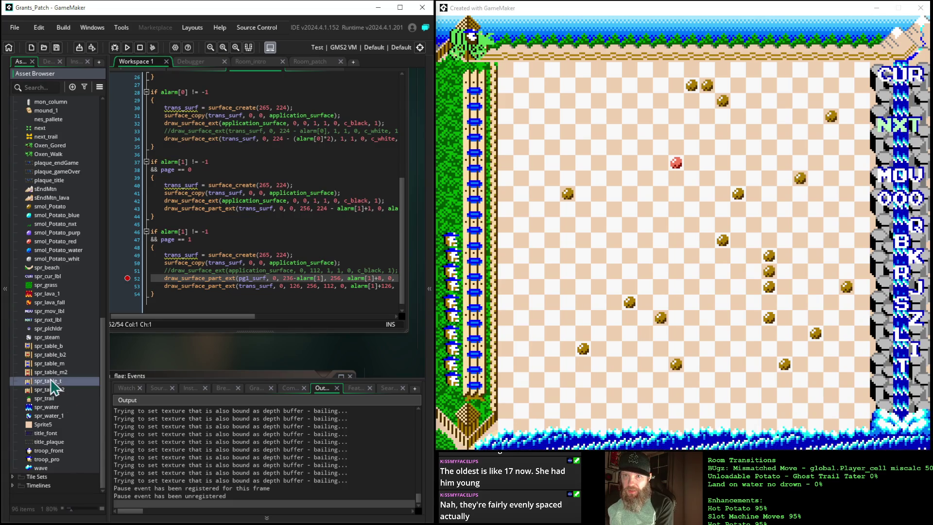
{"action": "double_click", "coordinate": [51, 381]}
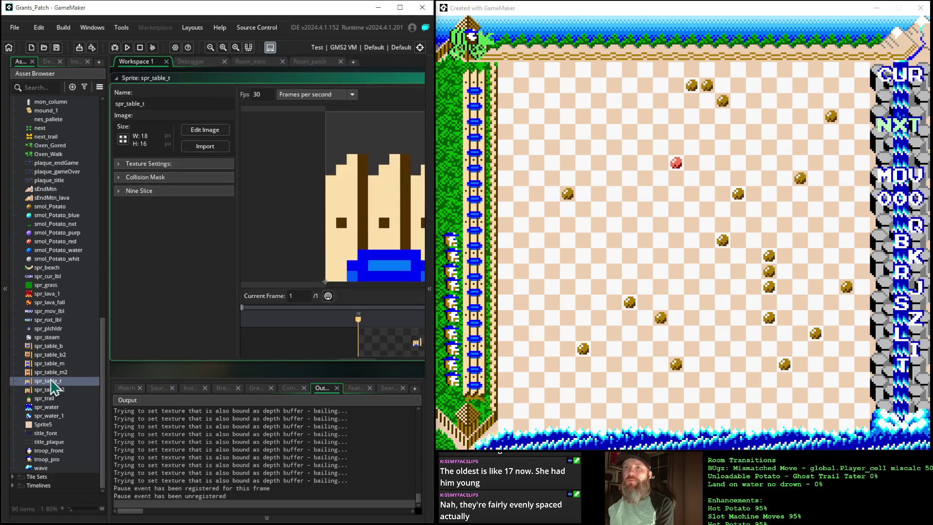